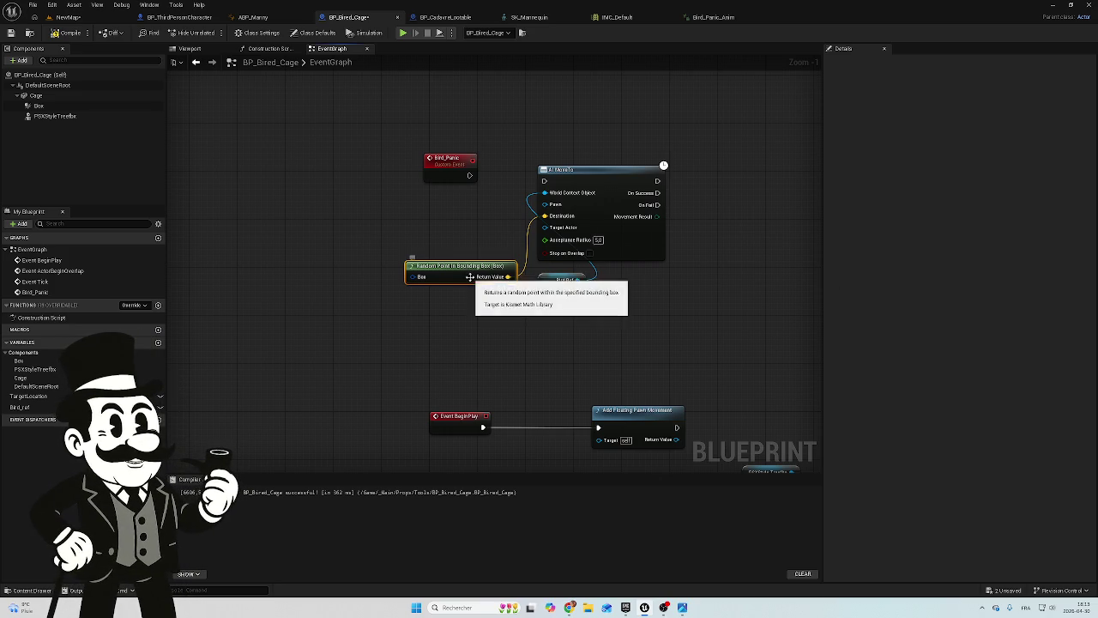
Wire Bird_Panic into AI MoveTo, placing Random Point In Bounding Box and Bird Ref nodes beside it
{"action": "mouse_move", "coordinate": [470, 277]}
{"action": "left_mouse_down"}
{"action": "mouse_move", "coordinate": [573, 291]}
{"action": "mouse_move", "coordinate": [586, 309]}
{"action": "mouse_move", "coordinate": [450, 284]}
{"action": "mouse_move", "coordinate": [459, 281]}
{"action": "left_mouse_up"}
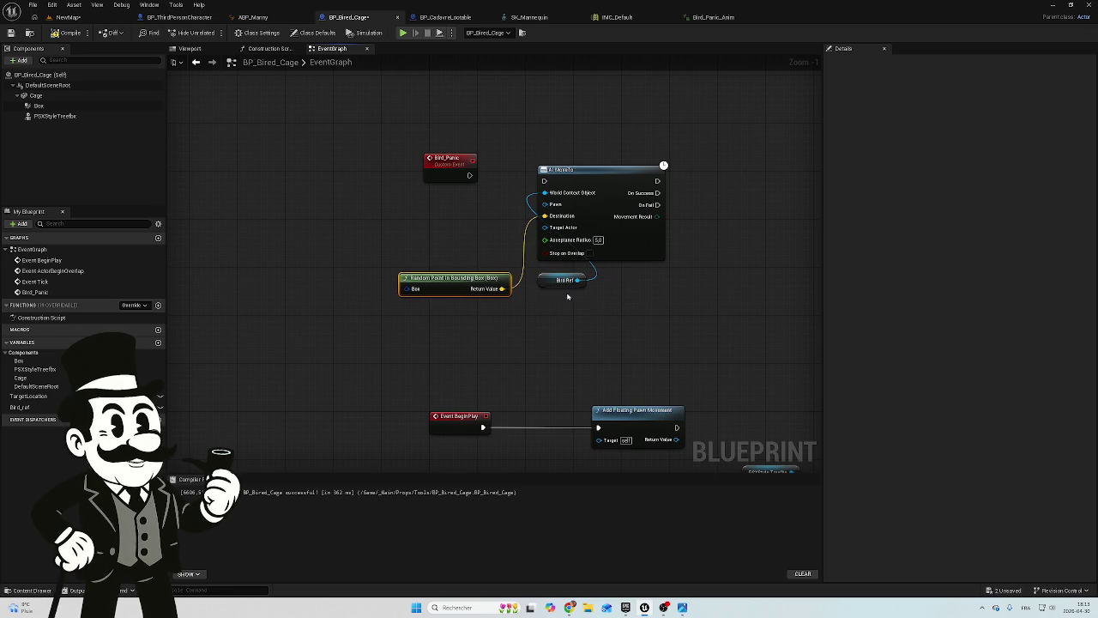
{"action": "mouse_move", "coordinate": [553, 280]}
{"action": "left_mouse_down"}
{"action": "mouse_move", "coordinate": [545, 268]}
{"action": "mouse_move", "coordinate": [539, 275]}
{"action": "left_mouse_up"}
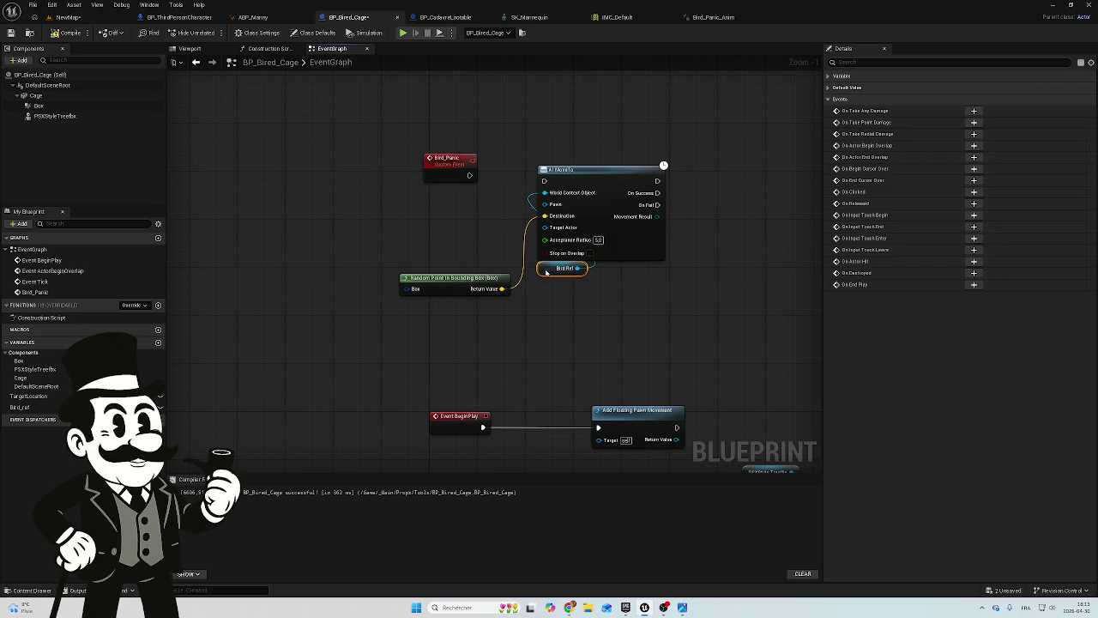
{"action": "left_click_drag", "start_coordinate": [446, 280], "coordinate": [453, 273]}
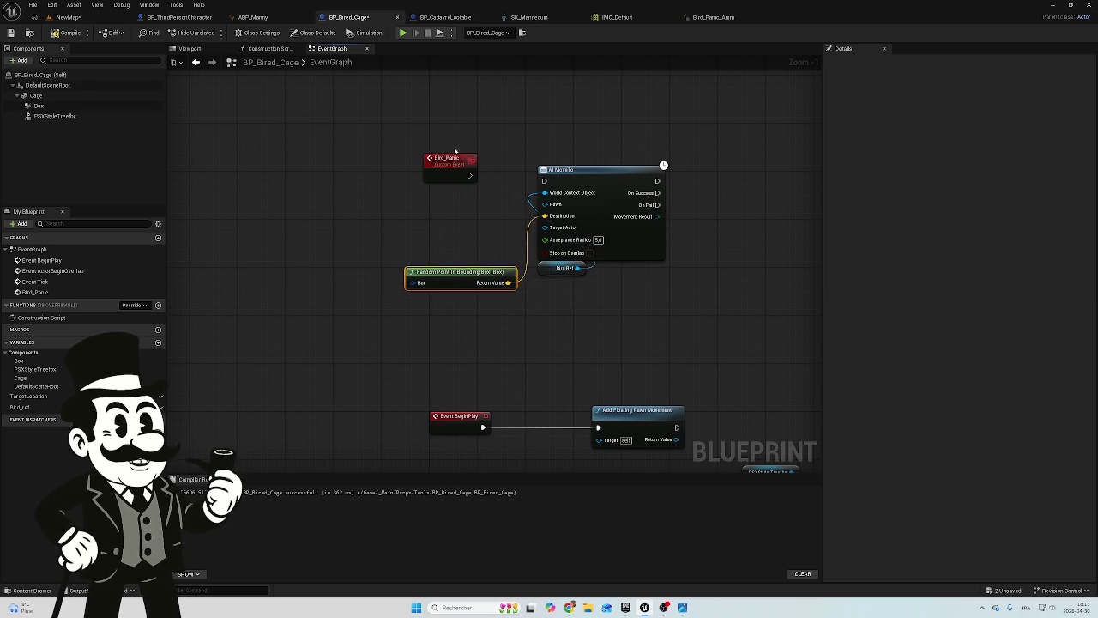
{"action": "mouse_move", "coordinate": [469, 175]}
{"action": "left_mouse_down"}
{"action": "mouse_move", "coordinate": [515, 189]}
{"action": "mouse_move", "coordinate": [544, 181]}
{"action": "left_mouse_up"}
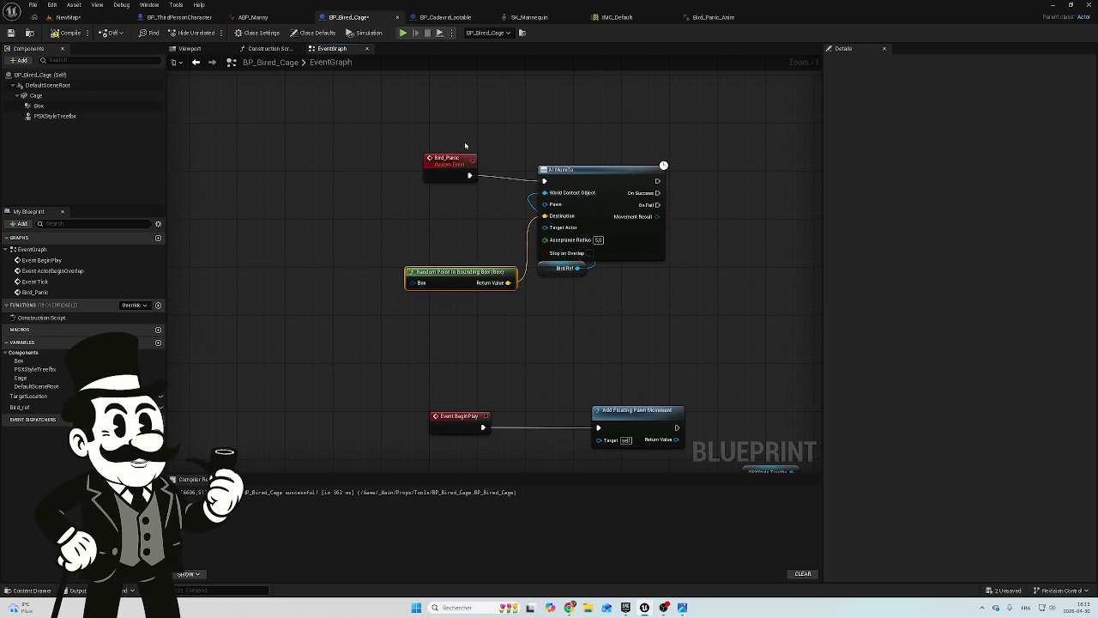
{"action": "left_click_drag", "start_coordinate": [445, 159], "coordinate": [456, 164]}
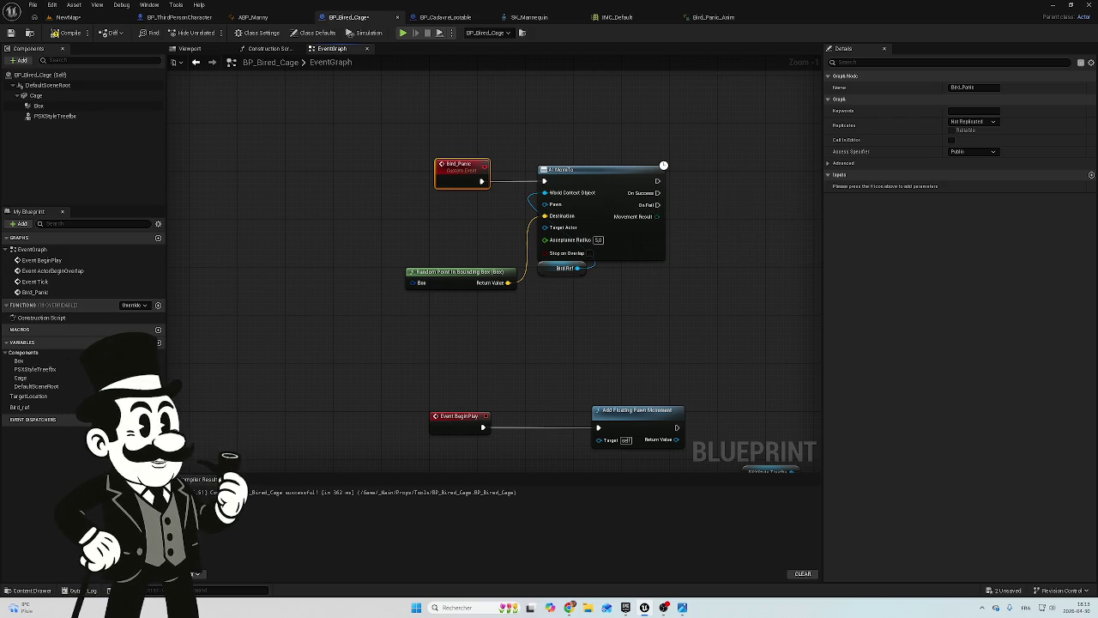
Rename the Bird_Panic custom event to Bird_move
{"action": "double_click", "coordinate": [459, 164]}
{"action": "left_click_drag", "start_coordinate": [463, 164], "coordinate": [478, 164]}
{"action": "type", "text": "M"}
{"action": "type", "text": "e"}
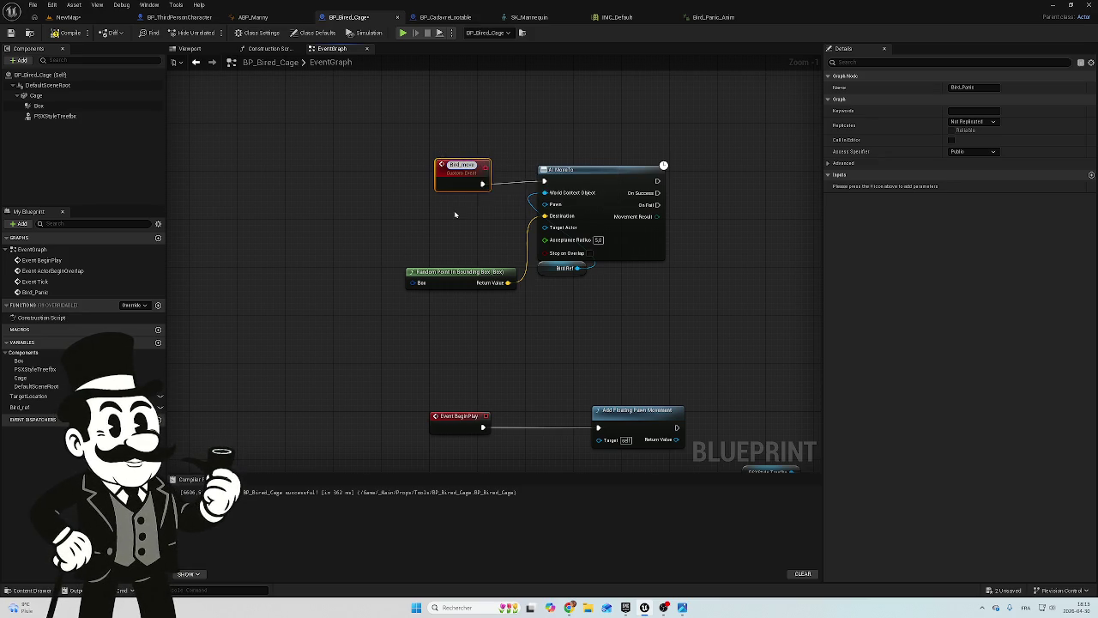
{"action": "left_click", "coordinate": [455, 215]}
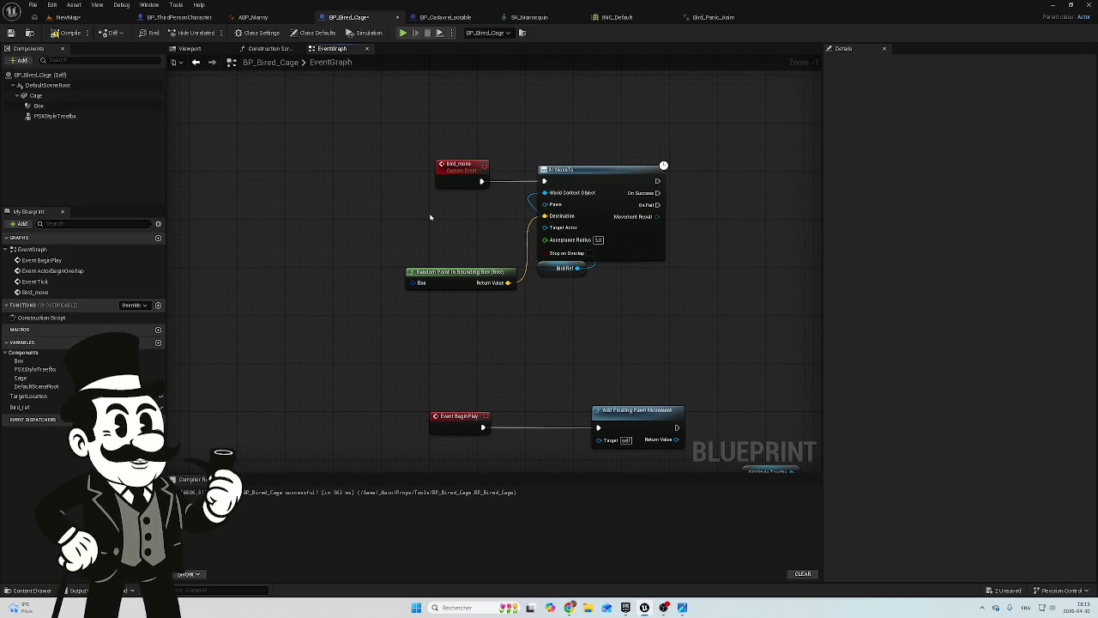
Delete the Add Floating Pawn Movement node from Event BeginPlay and move Play Animation closer
{"action": "left_click_drag", "start_coordinate": [640, 363], "coordinate": [568, 297]}
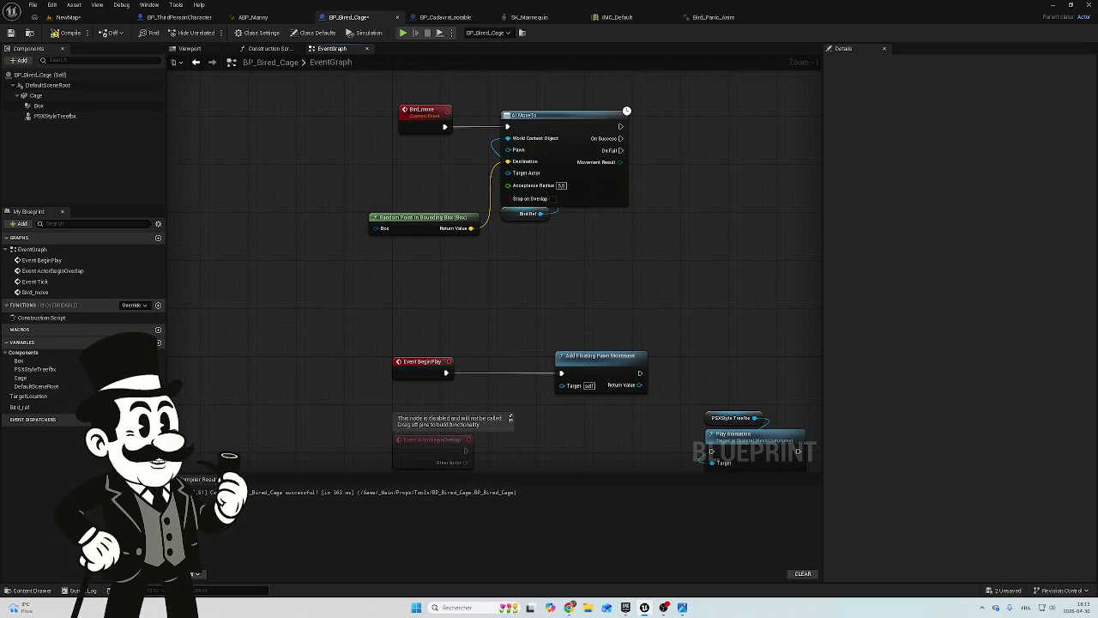
{"action": "left_click_drag", "start_coordinate": [512, 368], "coordinate": [513, 208]}
{"action": "left_click", "coordinate": [523, 239]}
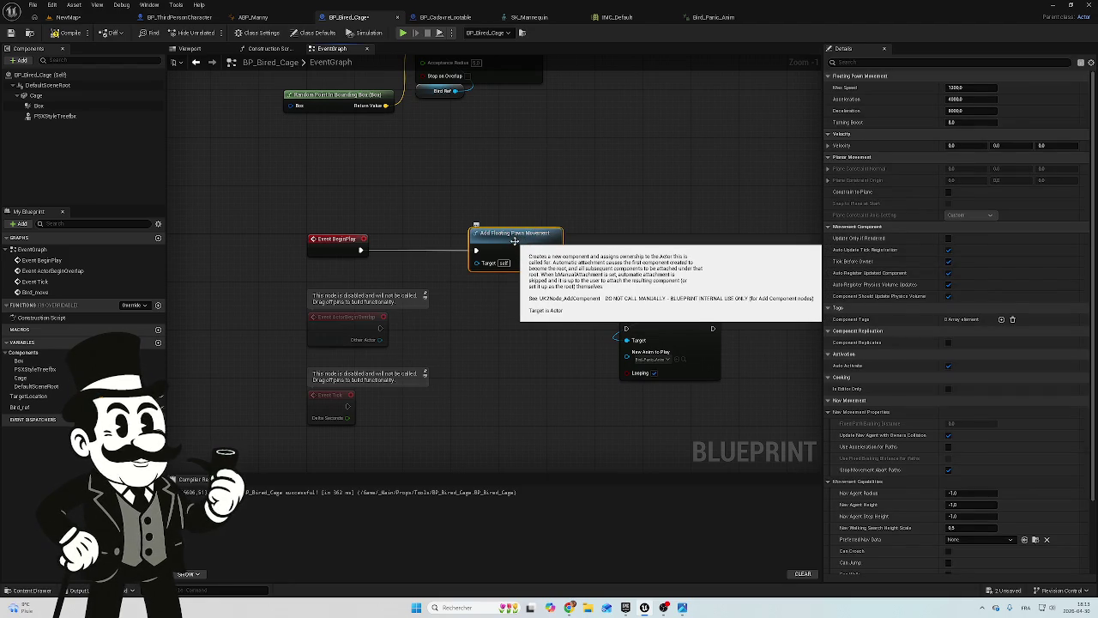
{"action": "key", "text": "Delete"}
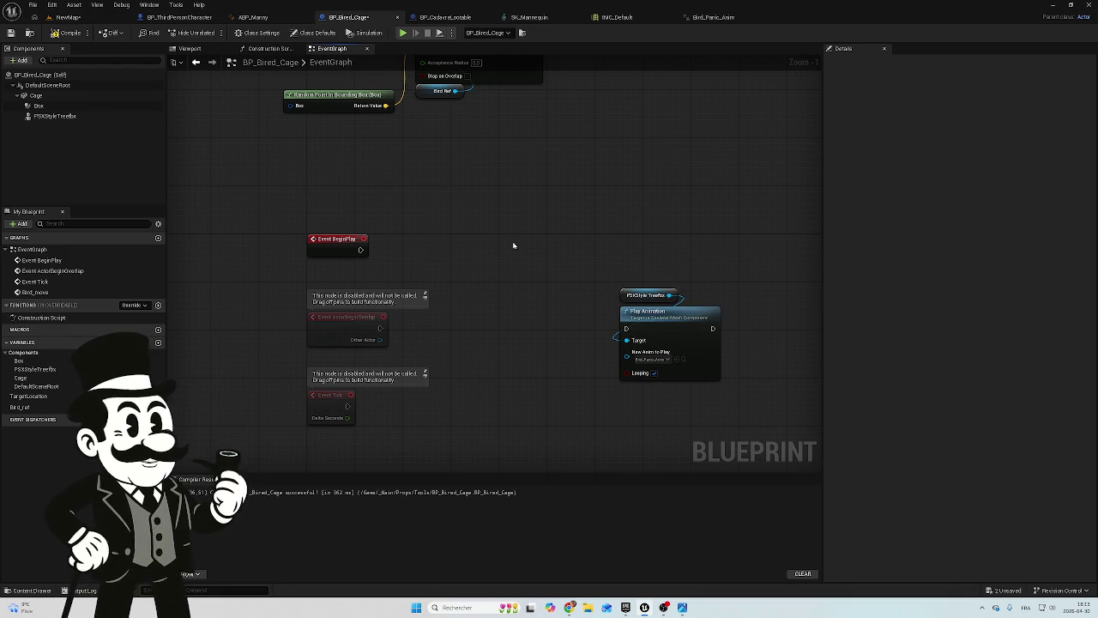
{"action": "left_click", "coordinate": [667, 310]}
{"action": "mouse_move", "coordinate": [667, 310]}
{"action": "left_mouse_down"}
{"action": "mouse_move", "coordinate": [631, 345]}
{"action": "mouse_move", "coordinate": [540, 360]}
{"action": "mouse_move", "coordinate": [519, 340]}
{"action": "left_mouse_up"}
{"action": "mouse_move", "coordinate": [446, 360]}
{"action": "left_mouse_down"}
{"action": "mouse_move", "coordinate": [420, 412]}
{"action": "mouse_move", "coordinate": [495, 386]}
{"action": "mouse_move", "coordinate": [443, 372]}
{"action": "left_mouse_up"}
{"action": "mouse_move", "coordinate": [302, 320]}
{"action": "left_mouse_down"}
{"action": "mouse_move", "coordinate": [367, 335]}
{"action": "mouse_move", "coordinate": [390, 320]}
{"action": "left_mouse_up"}
Add a Set Timer by Event after BeginPlay and bind its Event pin to Bird_move
{"action": "type", "text": "set t"}
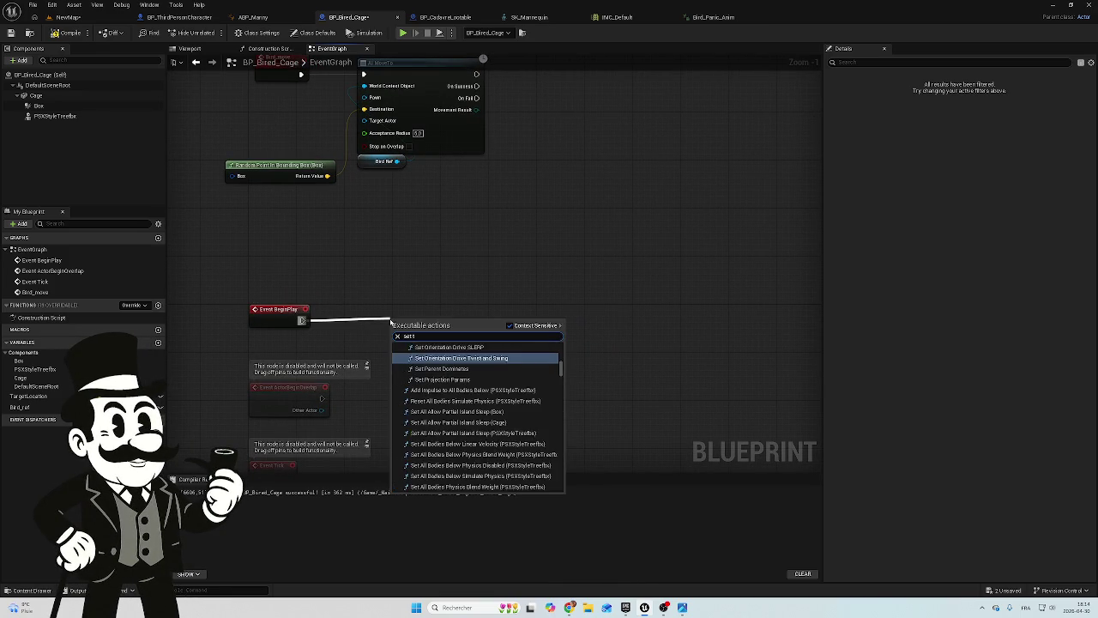
{"action": "type", "text": "imer"}
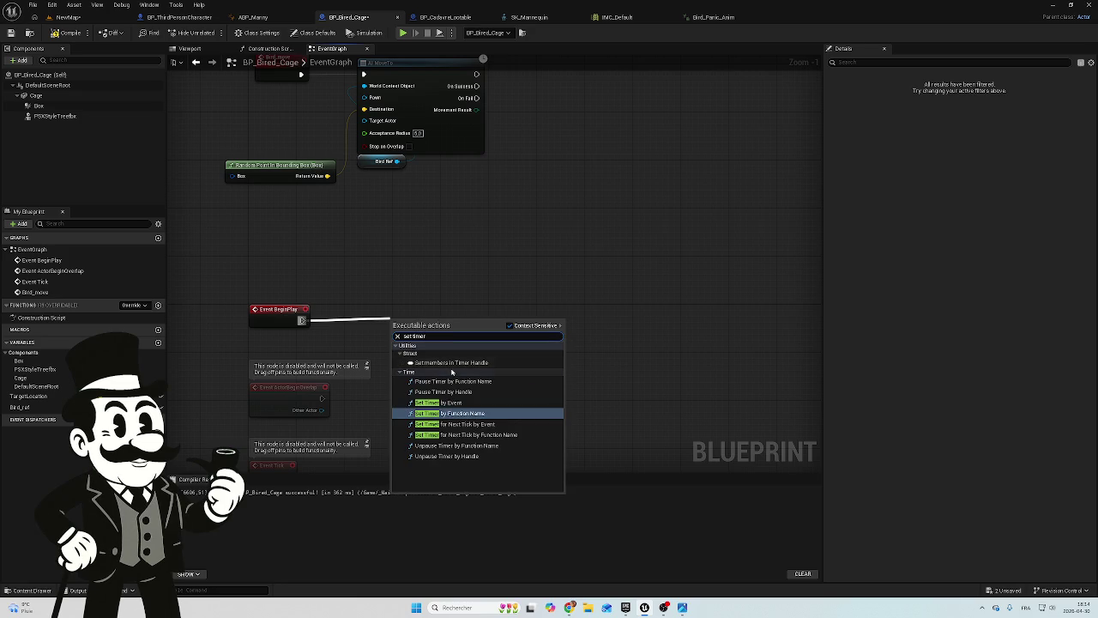
{"action": "left_click", "coordinate": [446, 402]}
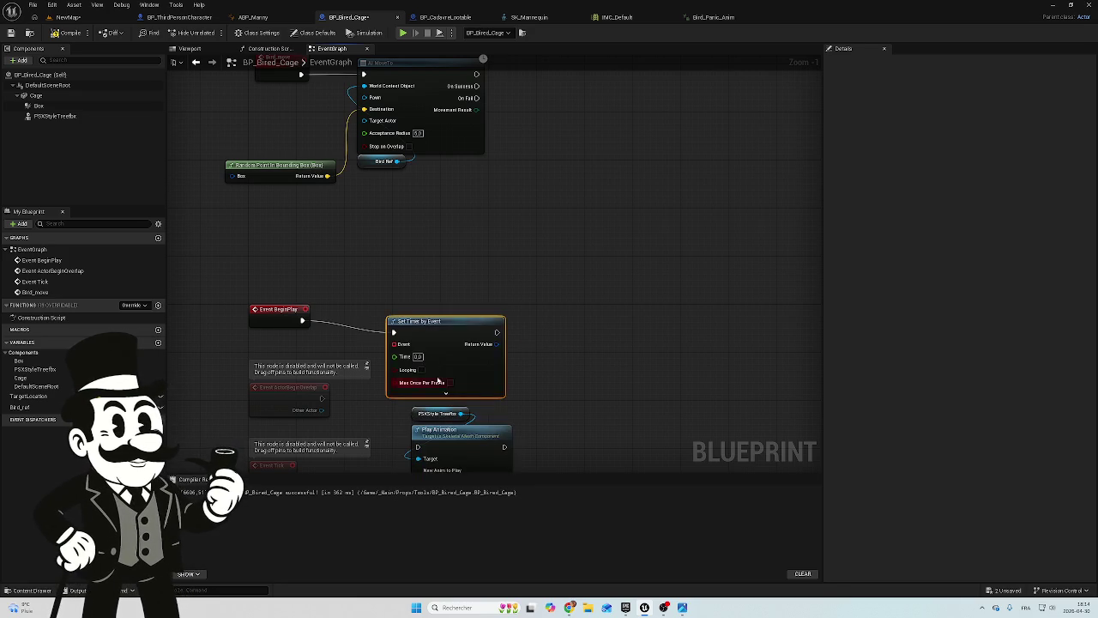
{"action": "left_click_drag", "start_coordinate": [436, 325], "coordinate": [460, 324]}
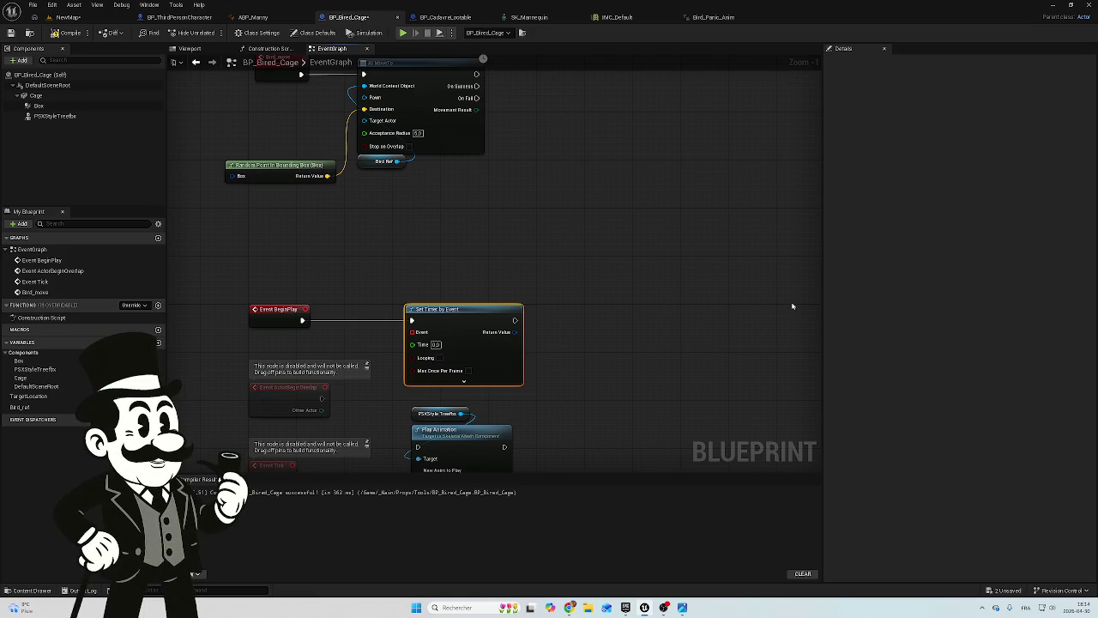
{"action": "left_click_drag", "start_coordinate": [494, 252], "coordinate": [561, 299]}
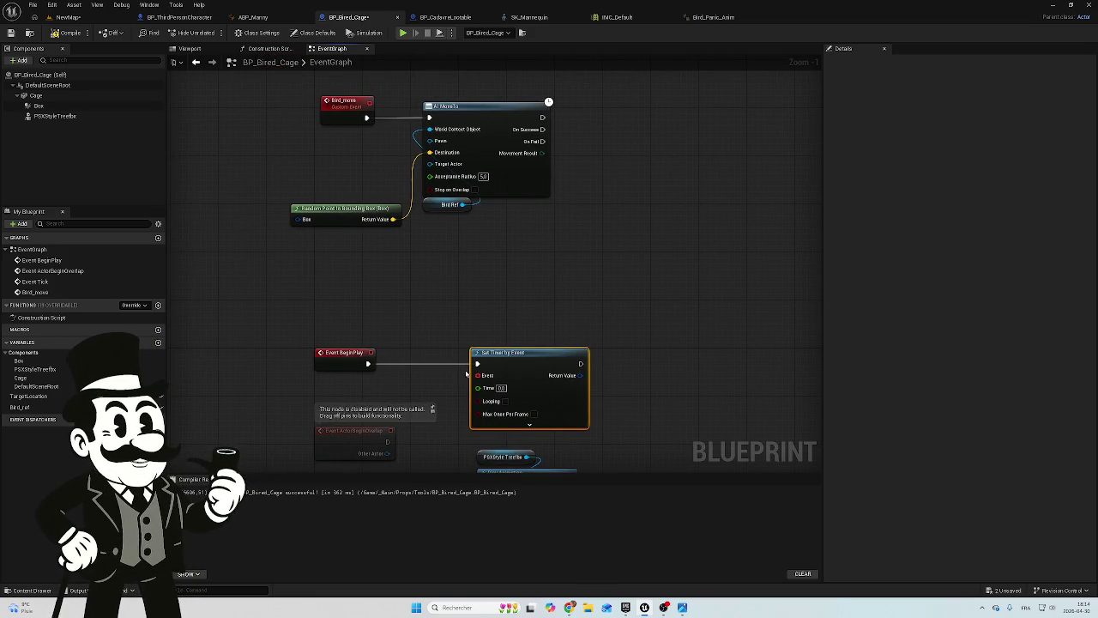
{"action": "left_click_drag", "start_coordinate": [476, 375], "coordinate": [369, 102]}
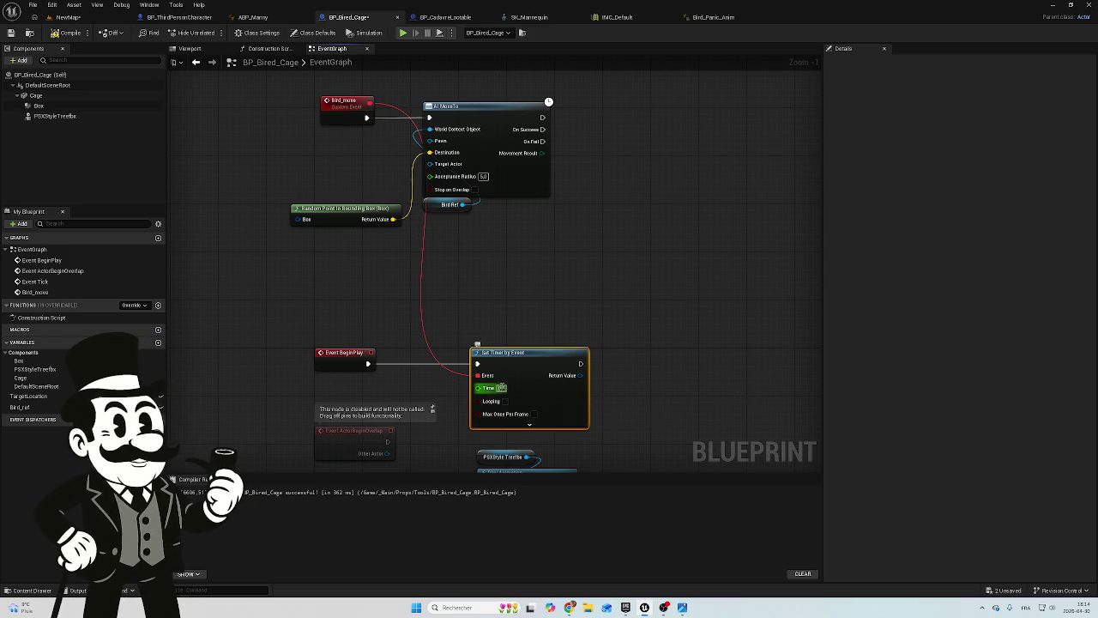
Enable Looping on the Set Timer by Event node
{"action": "left_click", "coordinate": [630, 380]}
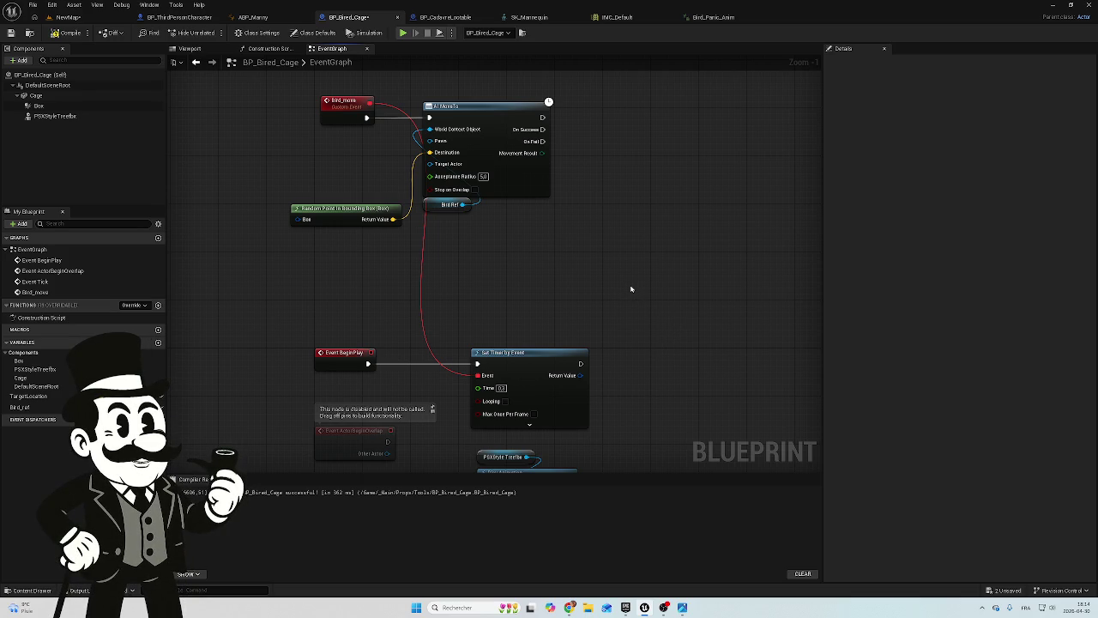
{"action": "left_click_drag", "start_coordinate": [631, 289], "coordinate": [609, 252]}
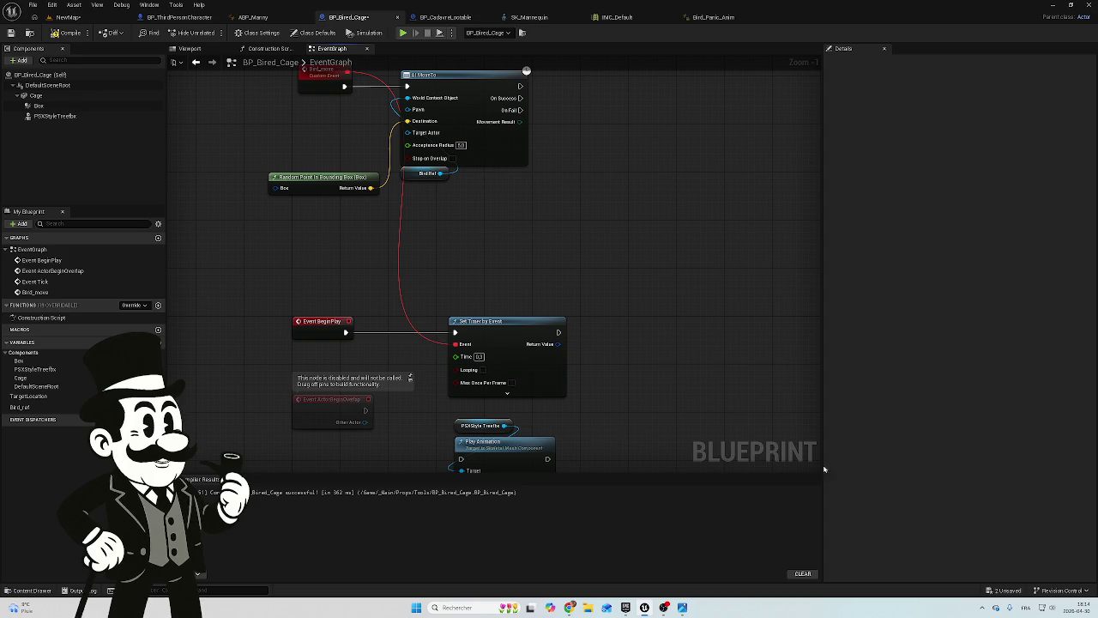
{"action": "left_click", "coordinate": [482, 370]}
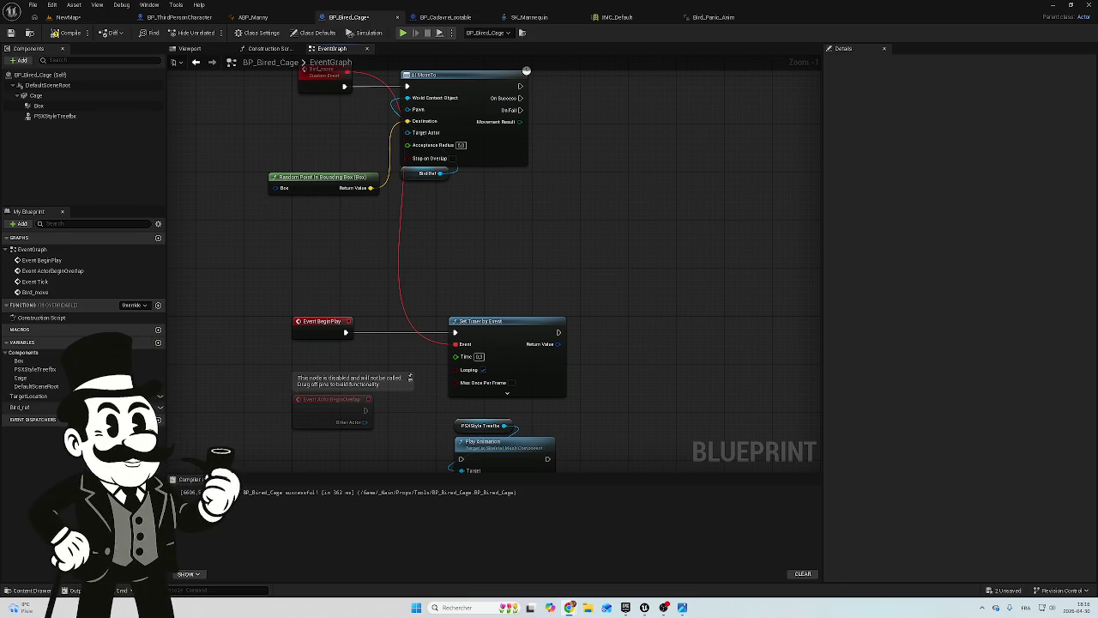
Open the variable type choices for the Bird_ref variable
{"action": "left_click", "coordinate": [157, 408]}
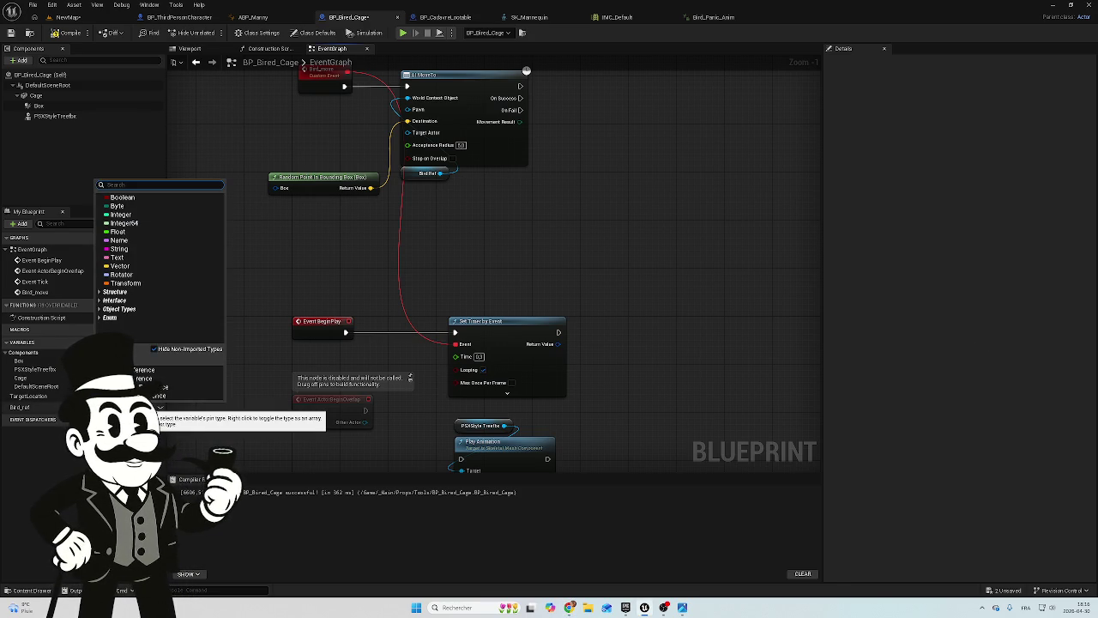
Change Bird_ref to a Skeletal Mesh Object Reference and remove its broken link to AI MoveTo
{"action": "type", "text": "tra"}
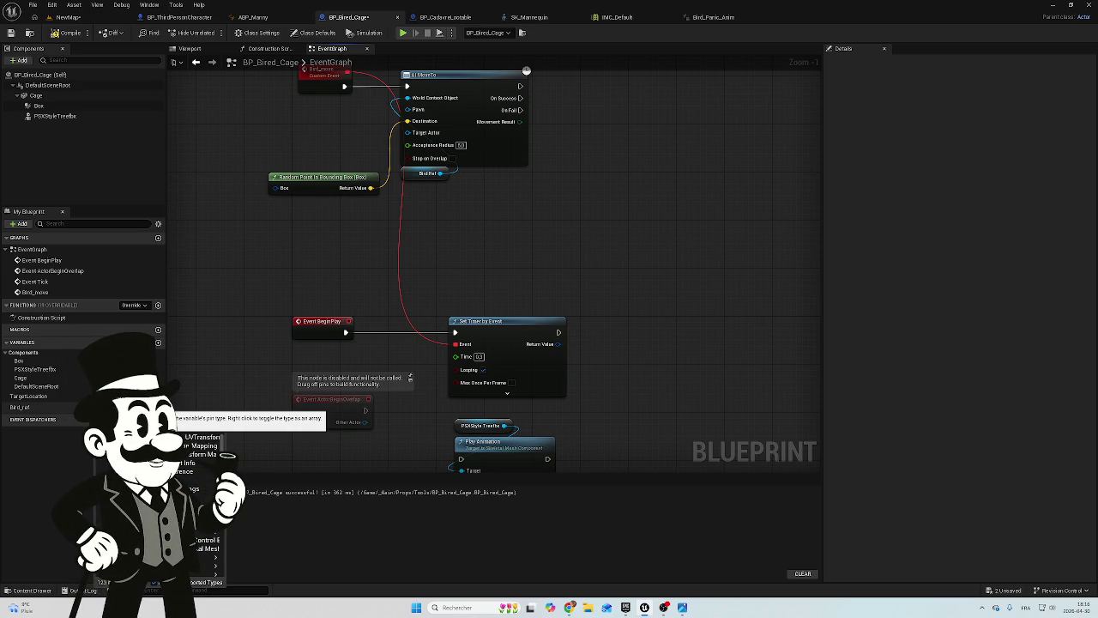
{"action": "key", "text": "BackSpace"}
{"action": "key", "text": "BackSpace"}
{"action": "key", "text": "BackSpace"}
{"action": "type", "text": "skel"}
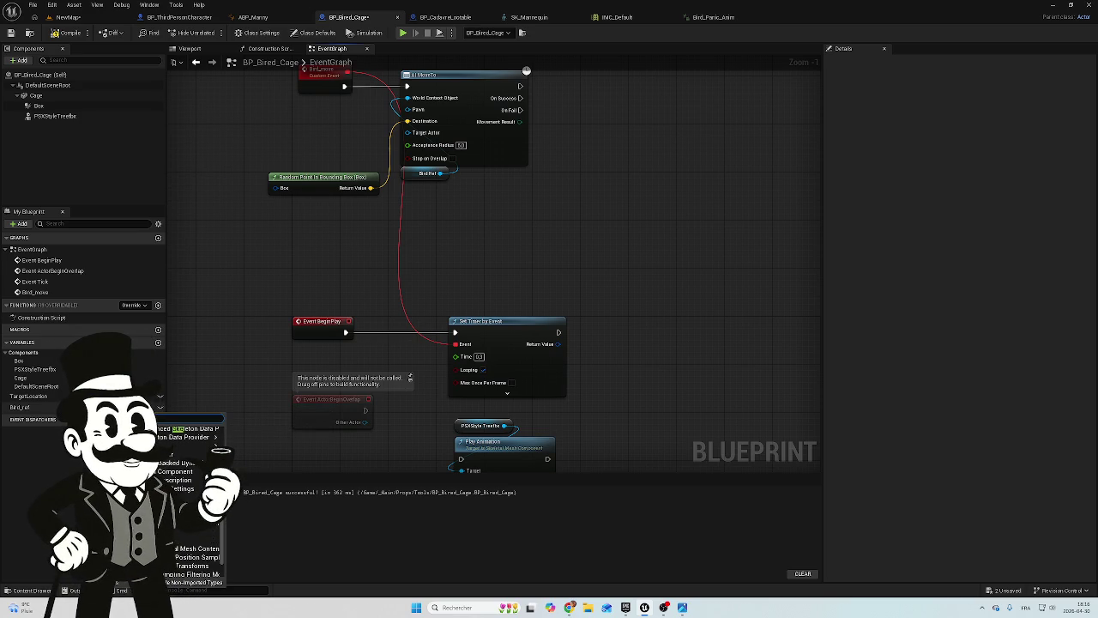
{"action": "mouse_move", "coordinate": [210, 419]}
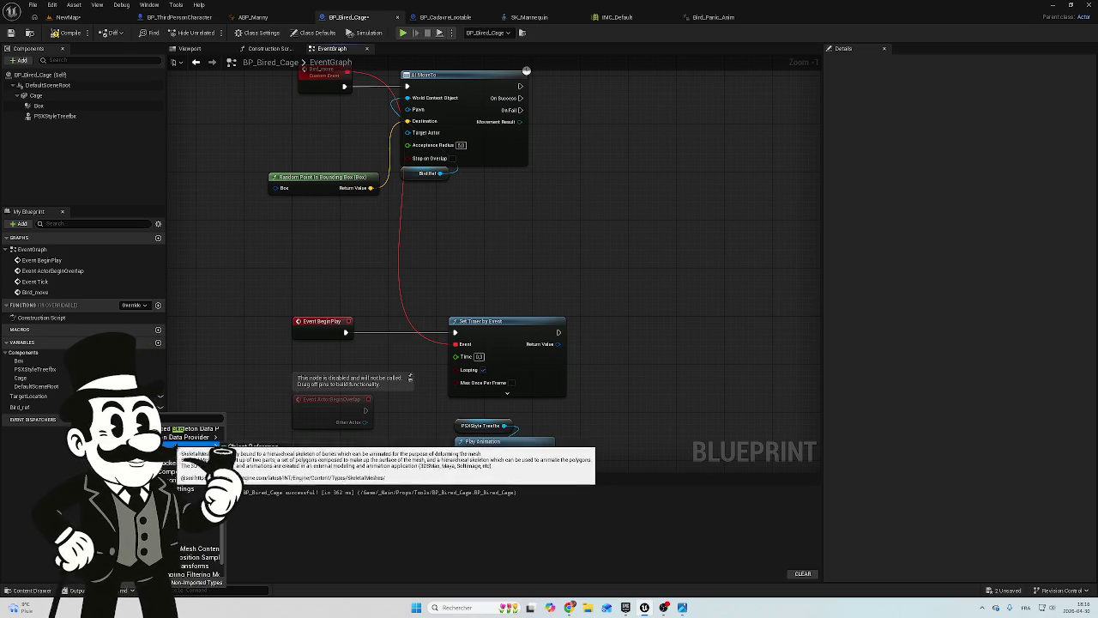
{"action": "left_click", "coordinate": [274, 448]}
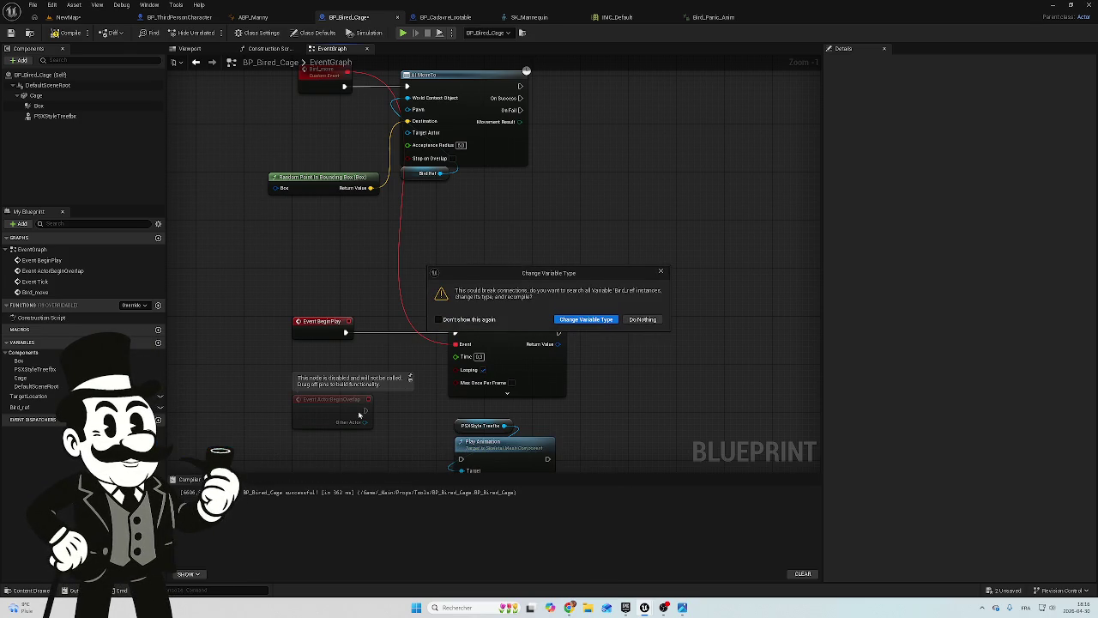
{"action": "key", "text": "Return"}
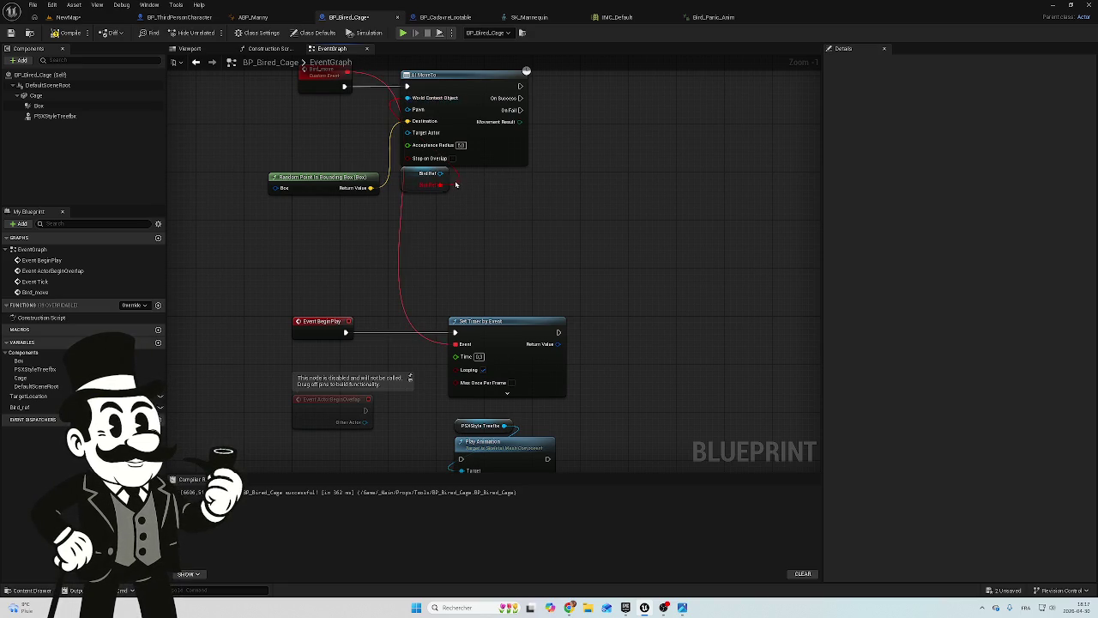
{"action": "left_click", "coordinate": [457, 186], "text": "alt"}
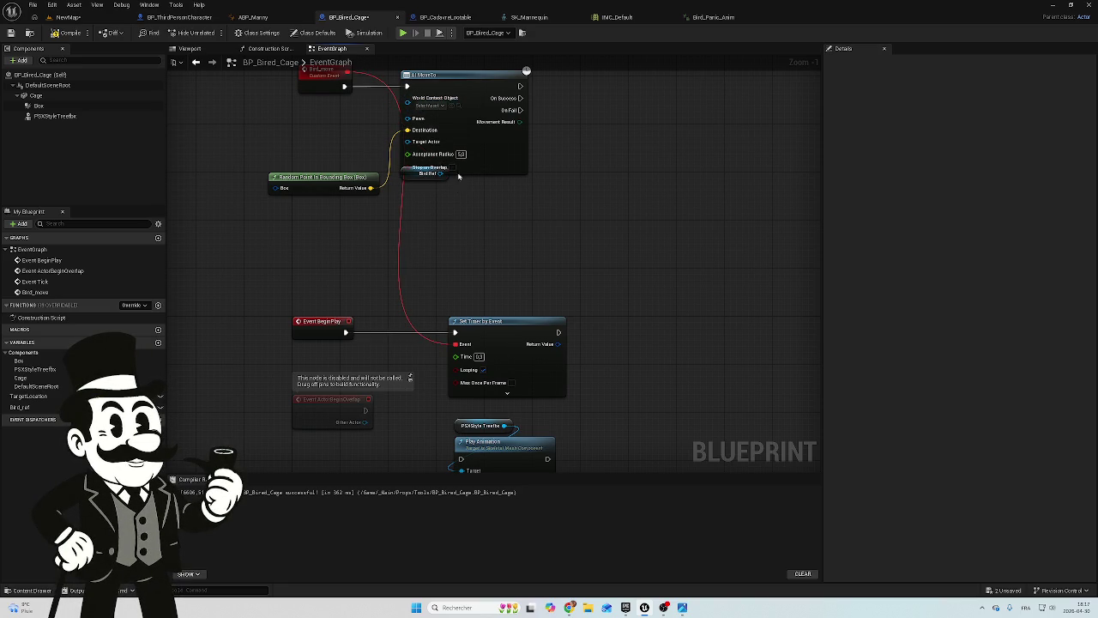
{"action": "left_click_drag", "start_coordinate": [409, 181], "coordinate": [406, 194]}
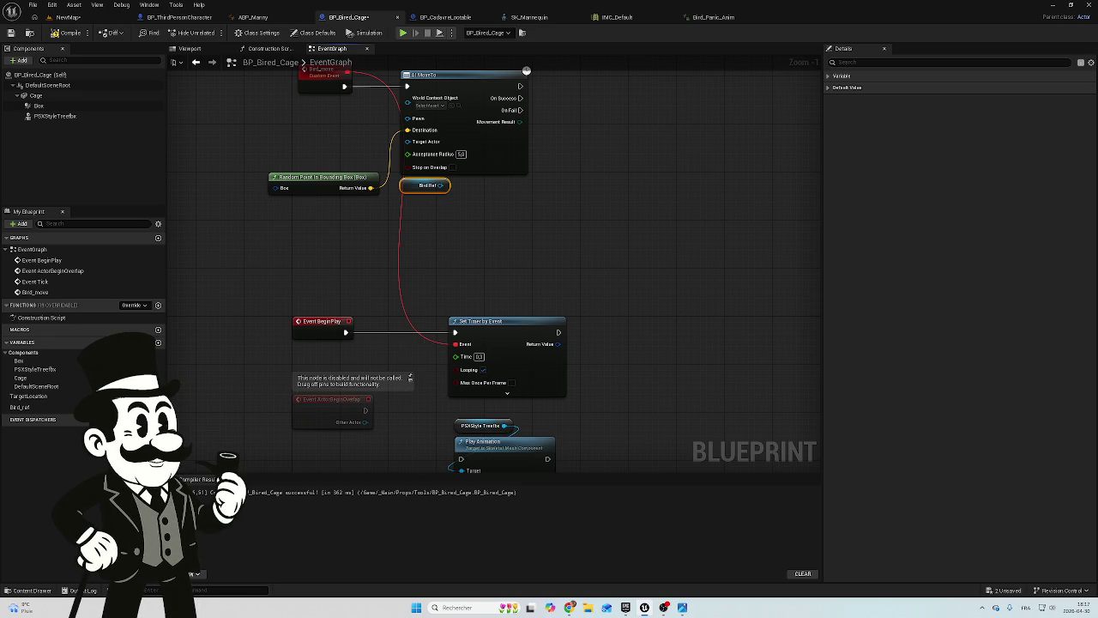
{"action": "left_click_drag", "start_coordinate": [684, 248], "coordinate": [589, 276]}
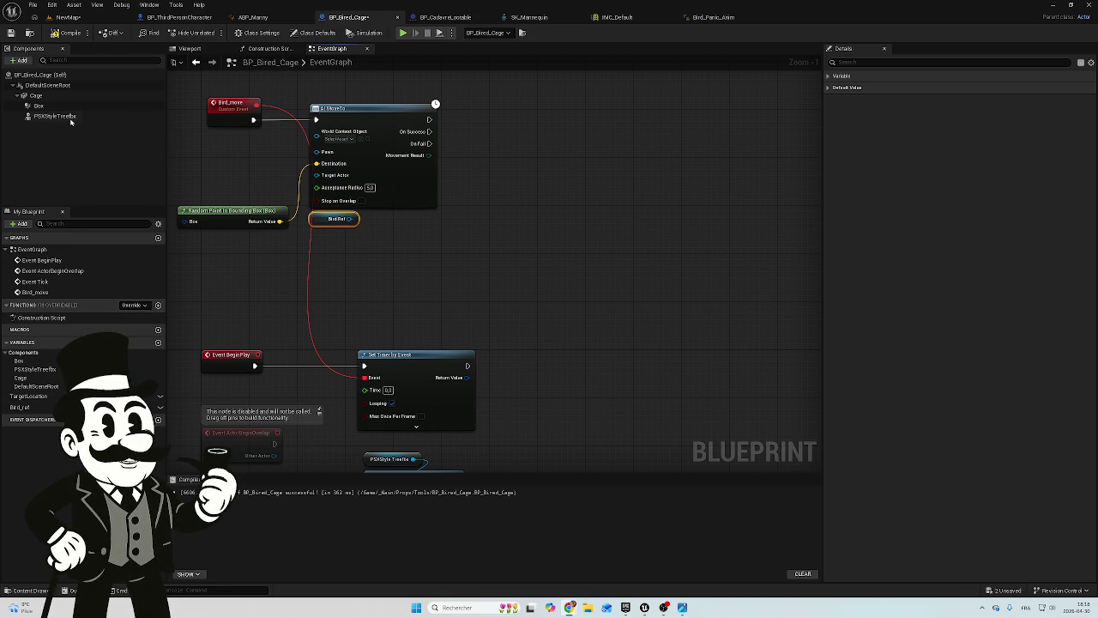
{"action": "mouse_move", "coordinate": [60, 116]}
{"action": "left_mouse_down"}
{"action": "mouse_move", "coordinate": [400, 238]}
{"action": "mouse_move", "coordinate": [480, 228]}
{"action": "mouse_move", "coordinate": [541, 152]}
{"action": "left_mouse_up"}
Wire the PSXStyleTreebox reference into the first AI MoveTo and delete the redundant second MoveTo
{"action": "type", "text": "a"}
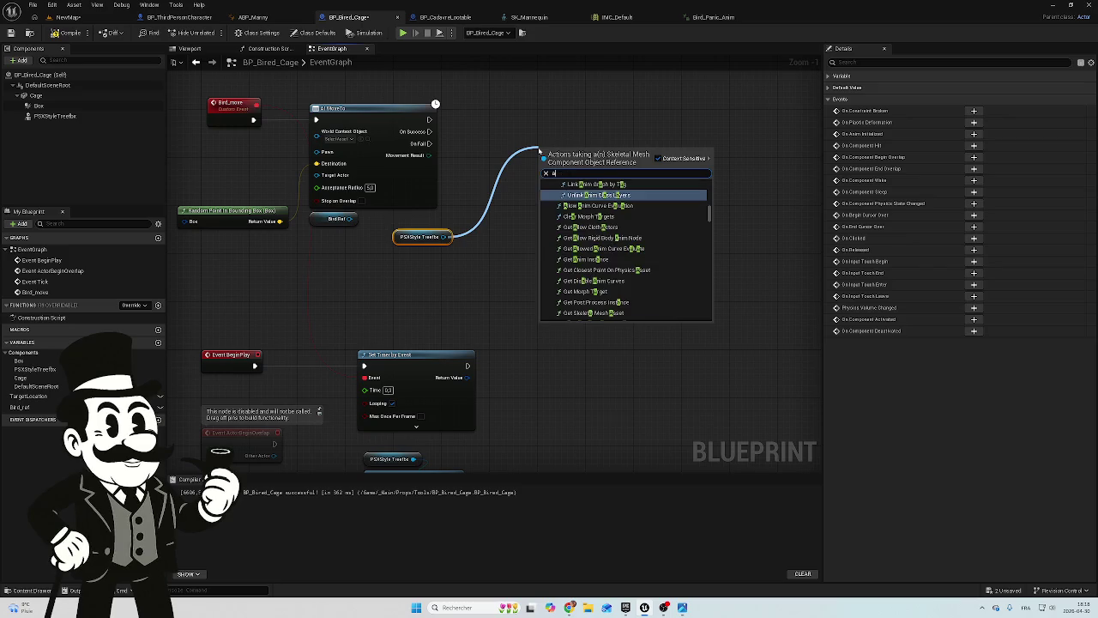
{"action": "type", "text": "i mov"}
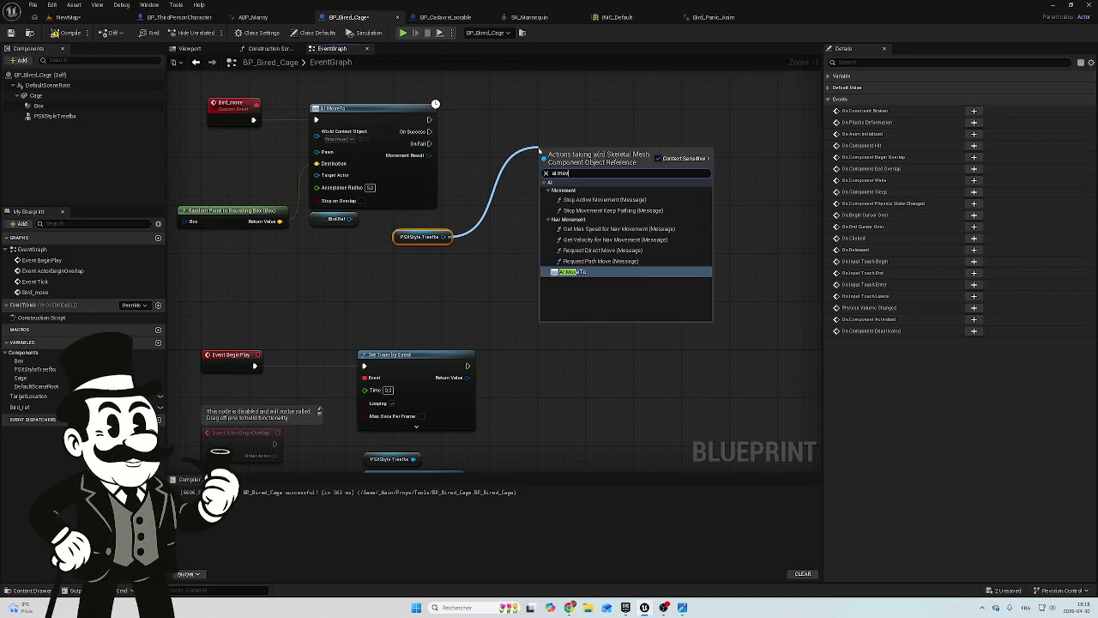
{"action": "left_click", "coordinate": [596, 272]}
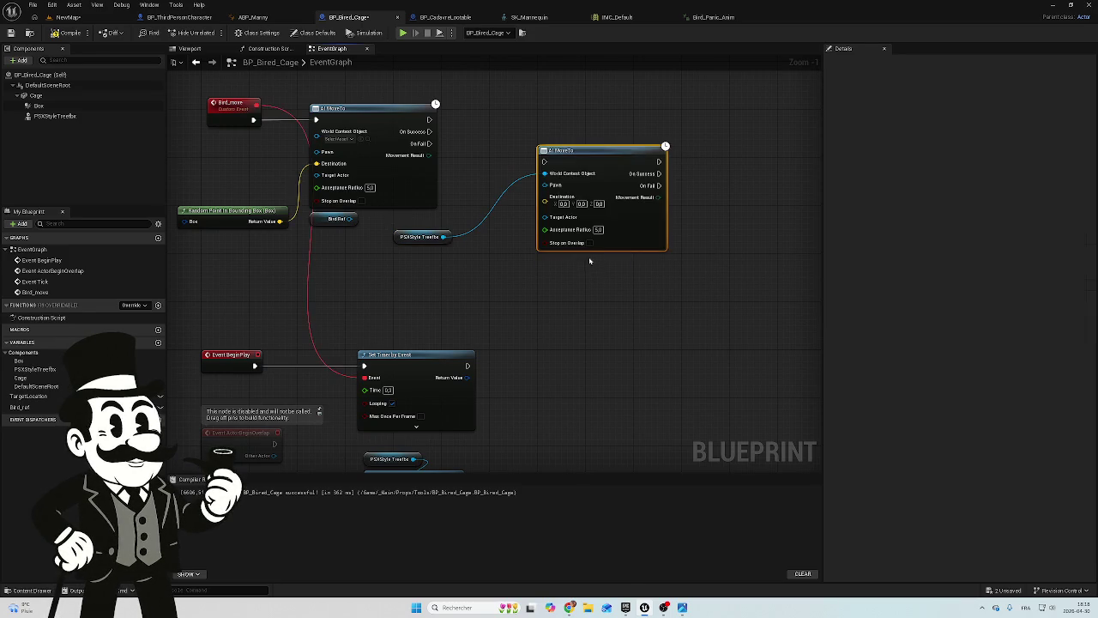
{"action": "left_click_drag", "start_coordinate": [568, 166], "coordinate": [532, 148]}
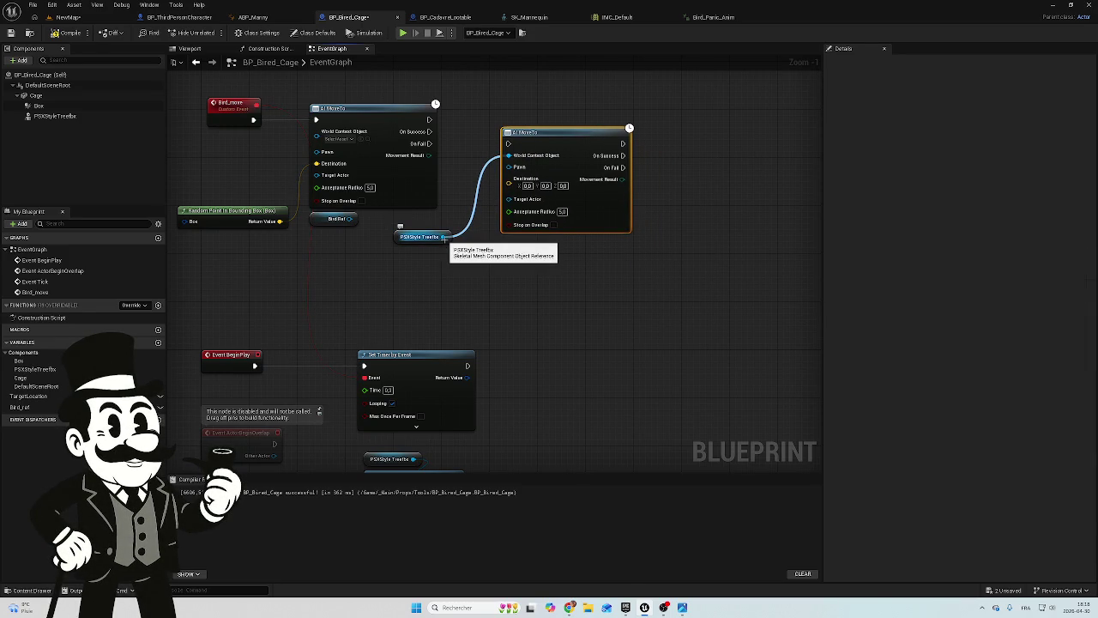
{"action": "mouse_move", "coordinate": [442, 237]}
{"action": "left_mouse_down"}
{"action": "mouse_move", "coordinate": [429, 242]}
{"action": "mouse_move", "coordinate": [318, 176]}
{"action": "mouse_move", "coordinate": [318, 144]}
{"action": "left_mouse_up"}
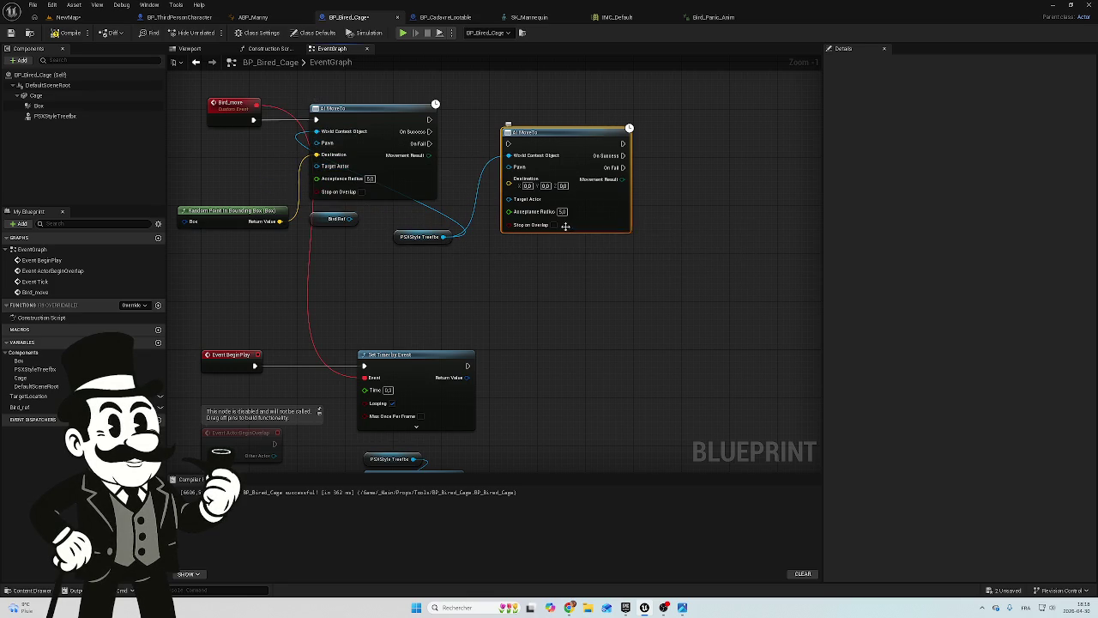
{"action": "key", "text": "Delete"}
{"action": "left_click_drag", "start_coordinate": [399, 235], "coordinate": [323, 206]}
{"action": "left_click", "coordinate": [331, 236]}
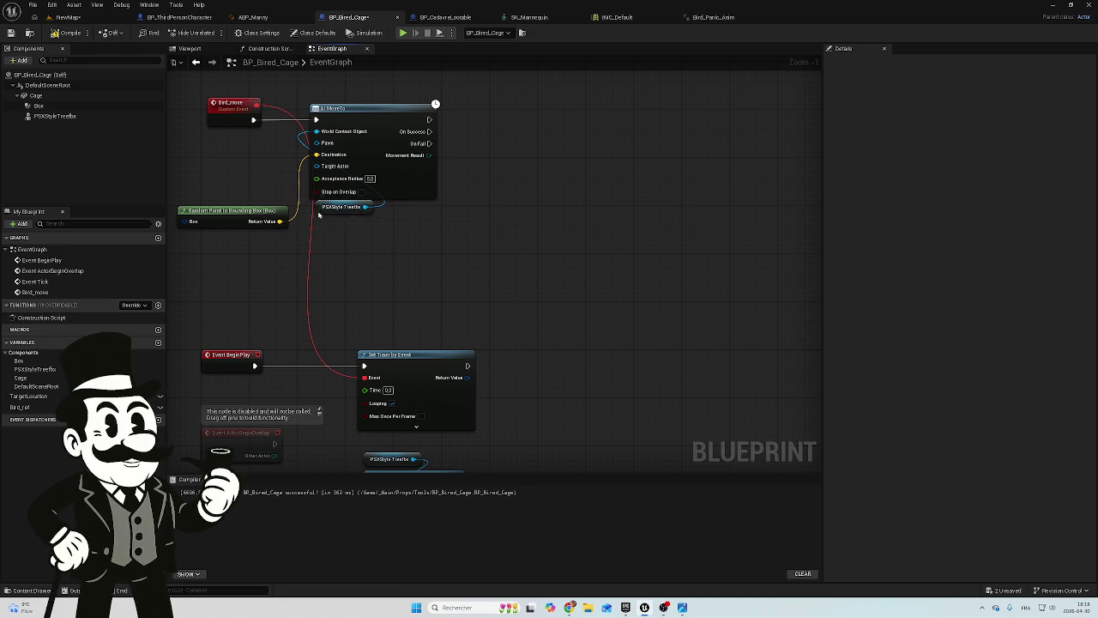
{"action": "left_click_drag", "start_coordinate": [318, 212], "coordinate": [314, 218]}
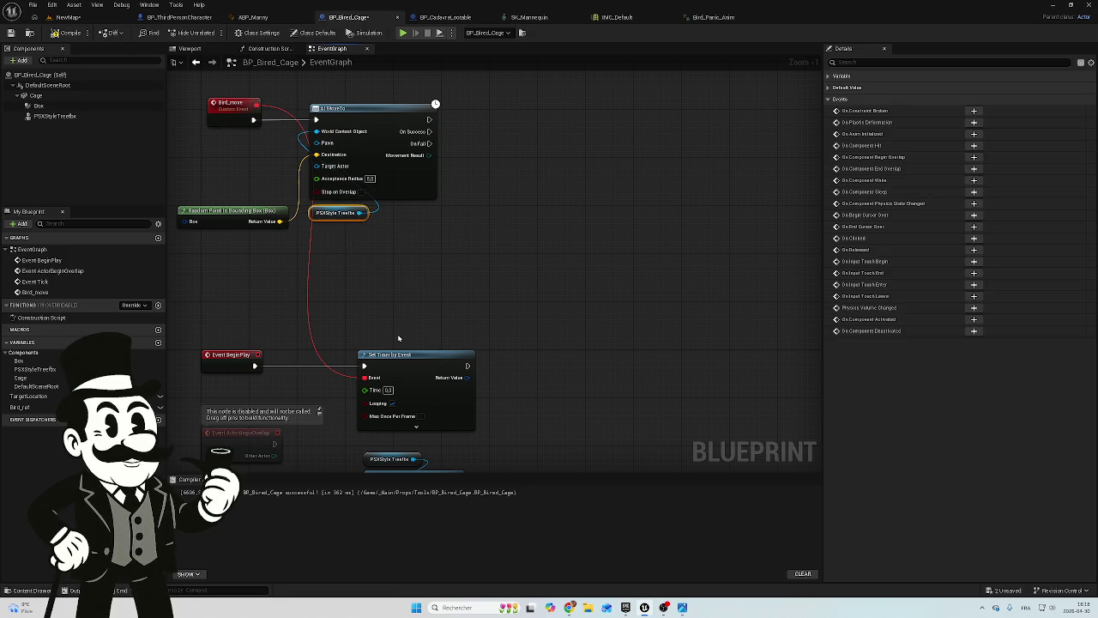
Compile BP_Bired_Cage, switch to NewMap and start Play to test the bird
{"action": "scroll", "coordinate": [426, 323], "scroll_direction": "down", "scroll_amount": 1}
{"action": "left_click_drag", "start_coordinate": [436, 299], "coordinate": [431, 268]}
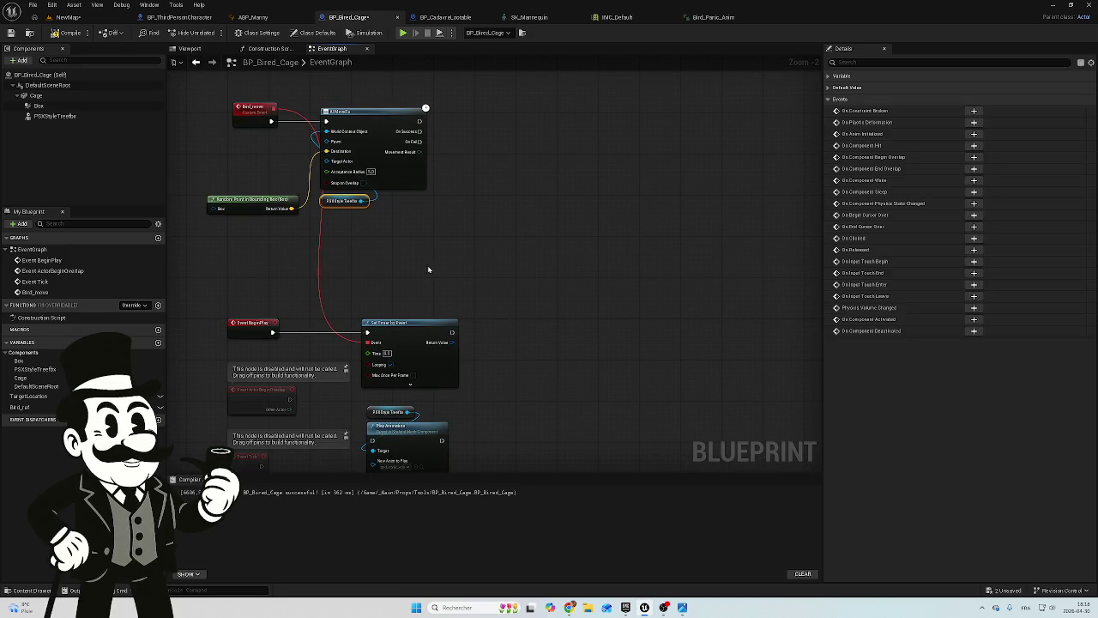
{"action": "left_click", "coordinate": [69, 34]}
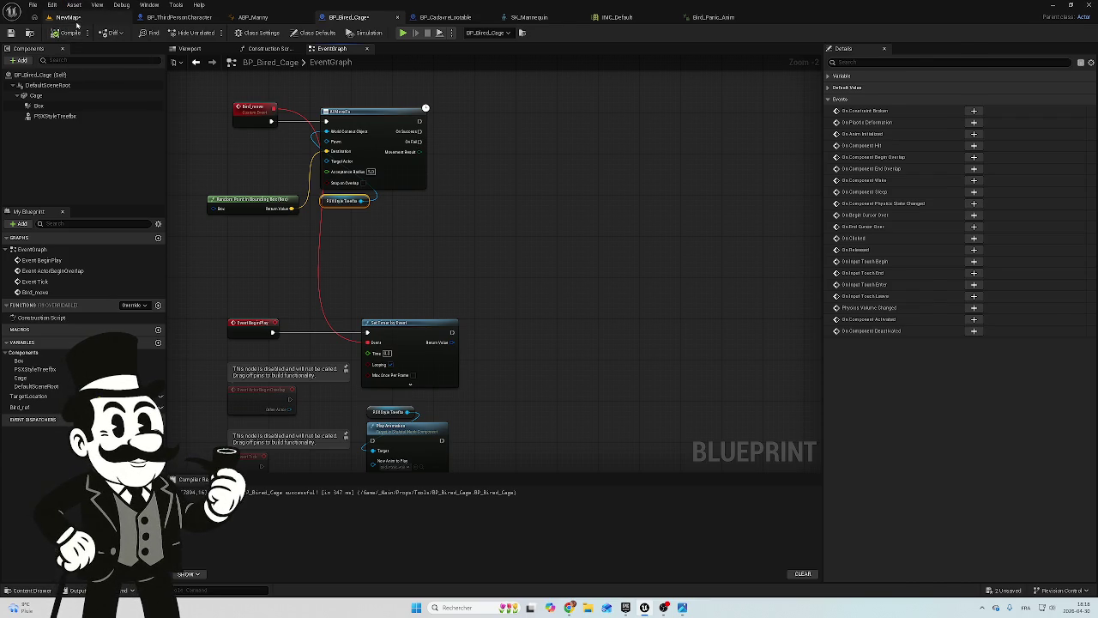
{"action": "left_click", "coordinate": [68, 17]}
{"action": "left_click", "coordinate": [210, 32]}
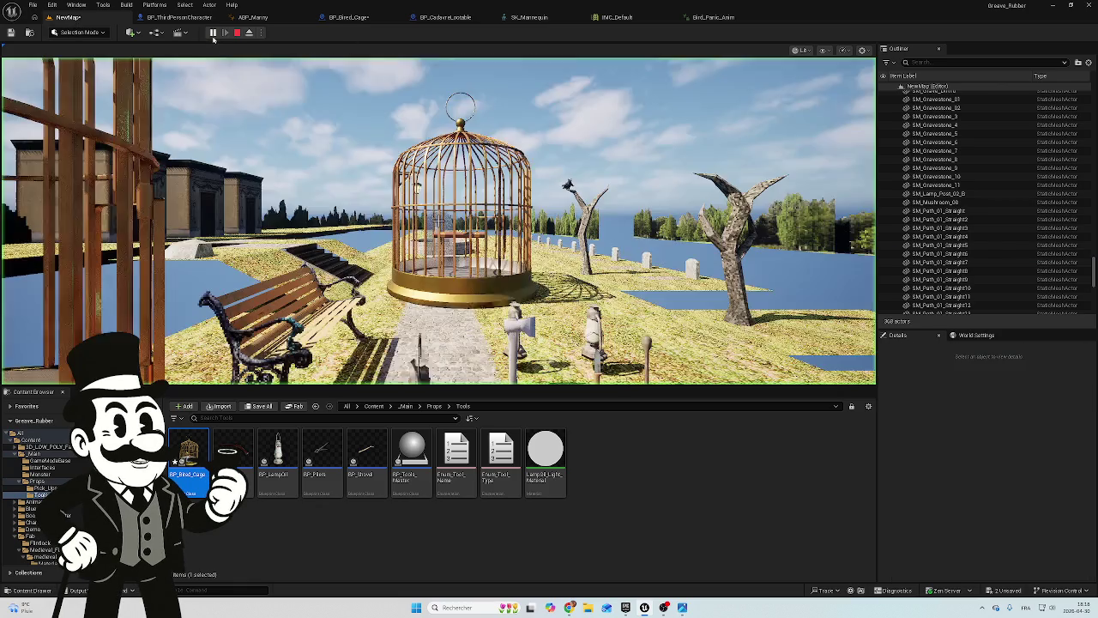
Stop the play test and save BP_Bired_Cage and NewMap via Save Selected
{"action": "key", "text": "w"}
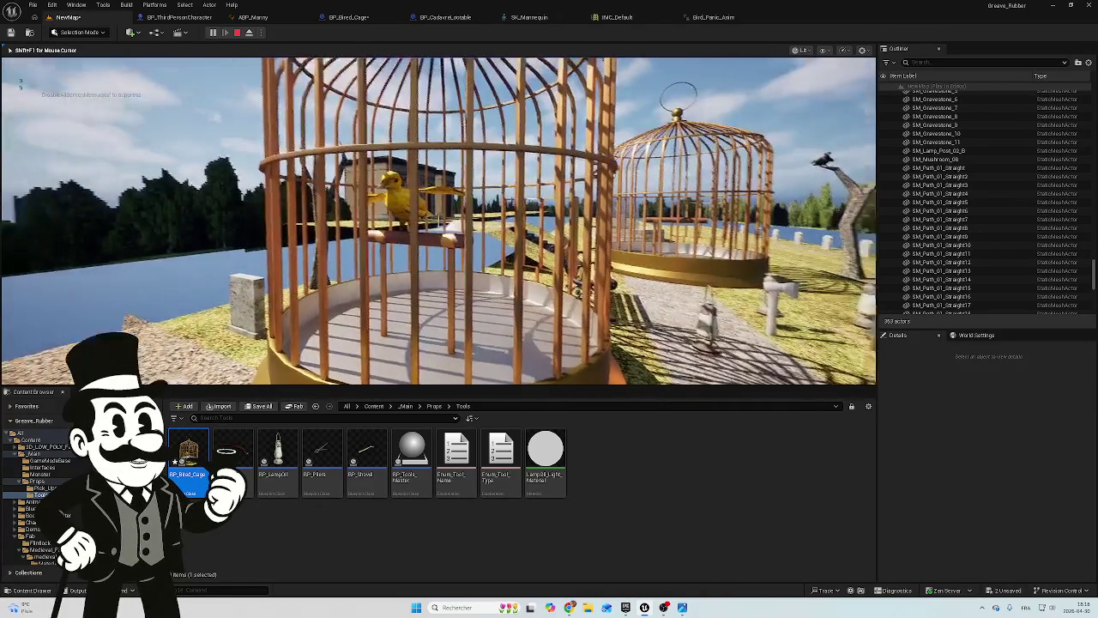
{"action": "key", "text": "Escape"}
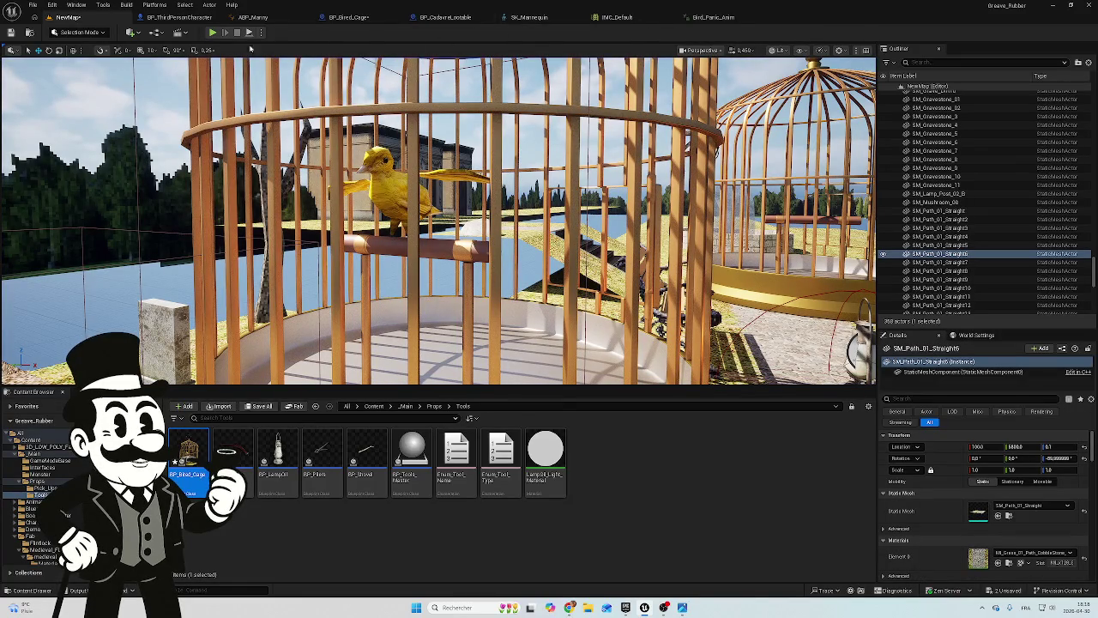
{"action": "left_click", "coordinate": [180, 17]}
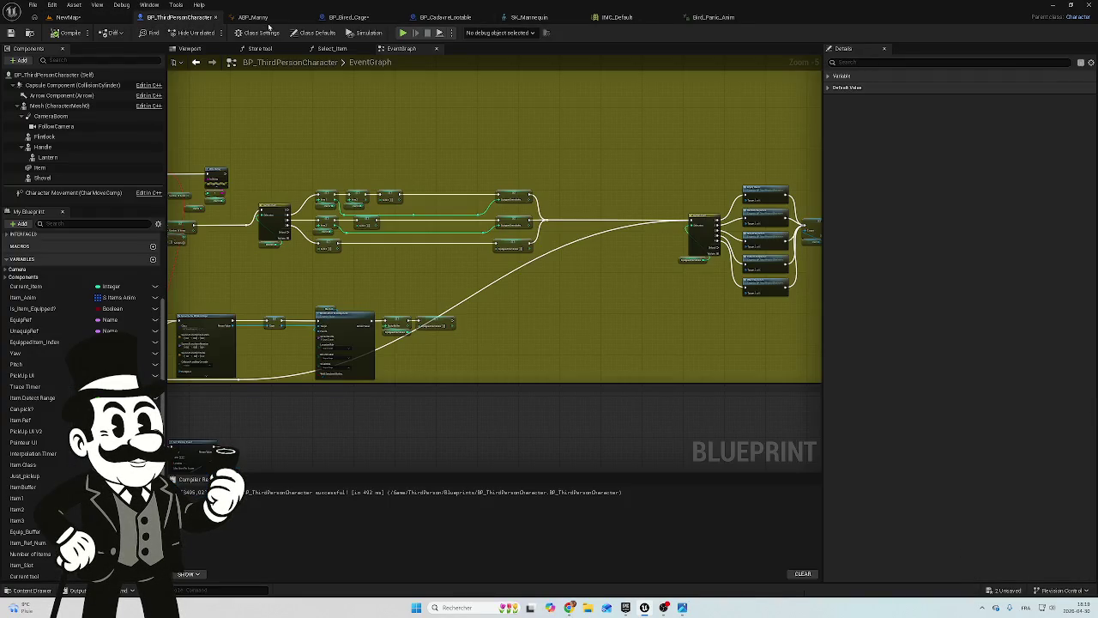
{"action": "left_click", "coordinate": [712, 17]}
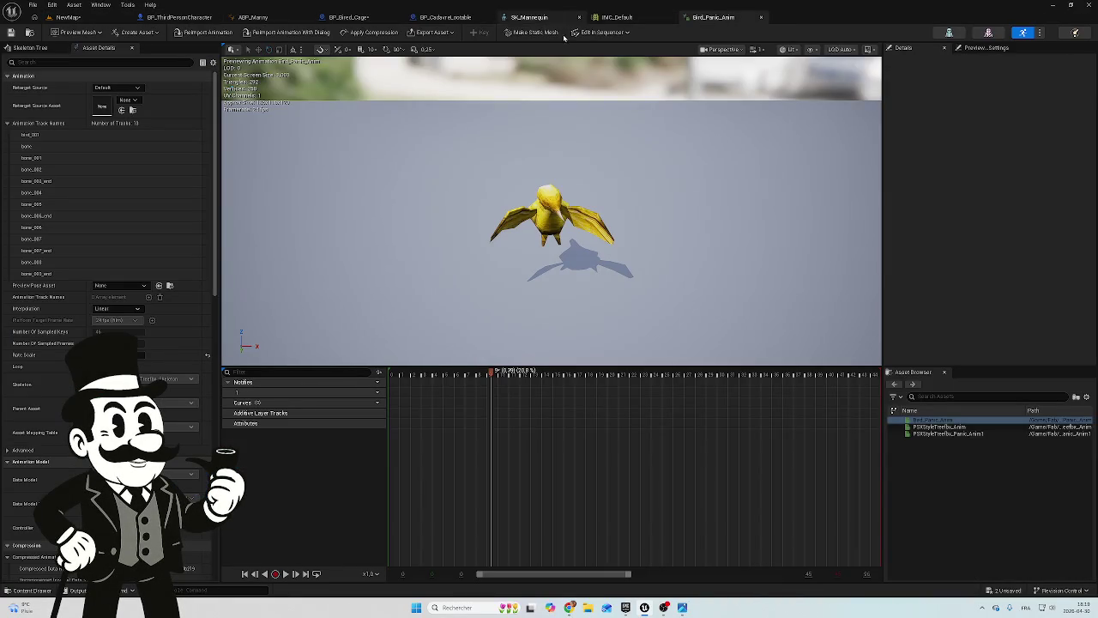
{"action": "left_click", "coordinate": [1002, 590]}
{"action": "left_click", "coordinate": [619, 400]}
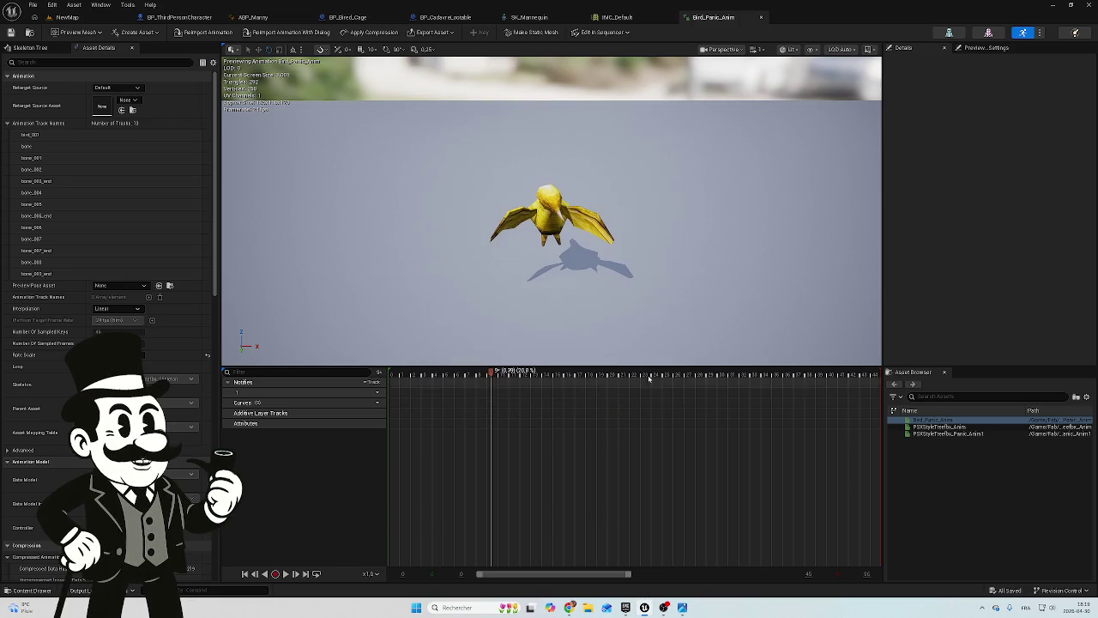
Return to the BP_Bired_Cage event graph
{"action": "left_click", "coordinate": [533, 18]}
{"action": "left_click", "coordinate": [446, 17]}
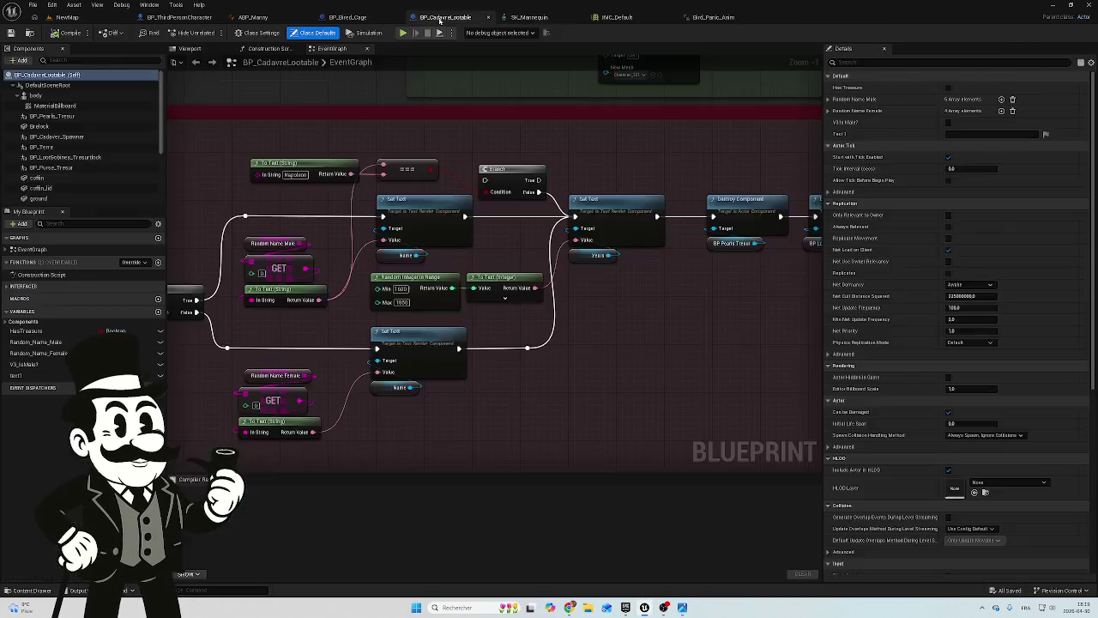
{"action": "left_click", "coordinate": [348, 17]}
{"action": "scroll", "coordinate": [458, 248], "scroll_direction": "up", "scroll_amount": 2}
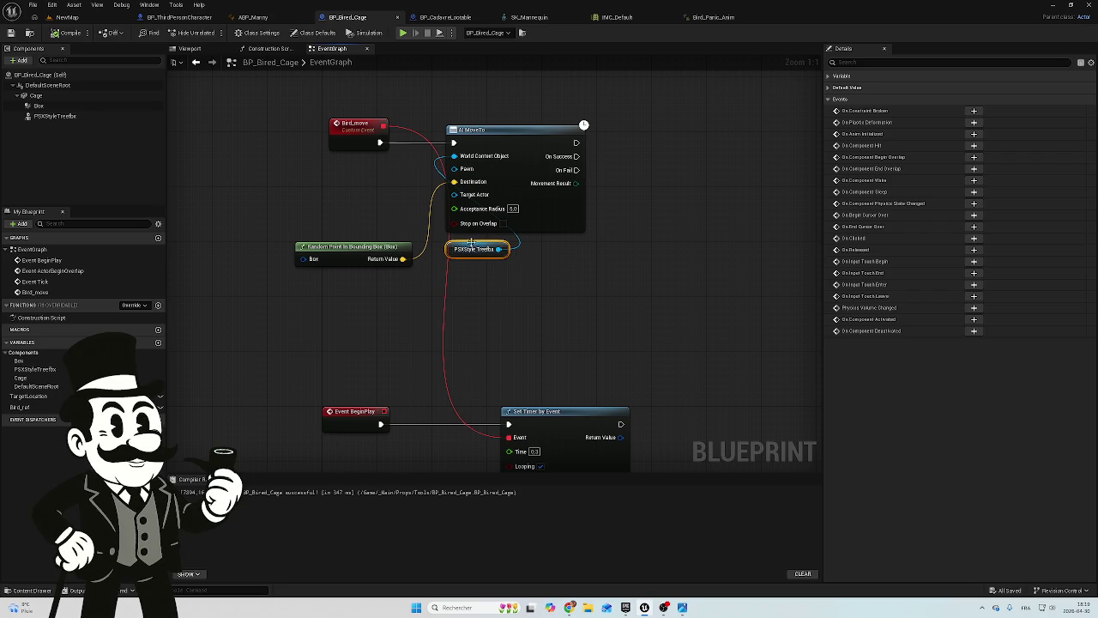
Raise the PSXStyleTreebox node slightly and display the Bird_ref variable's settings
{"action": "left_click_drag", "start_coordinate": [471, 243], "coordinate": [472, 236]}
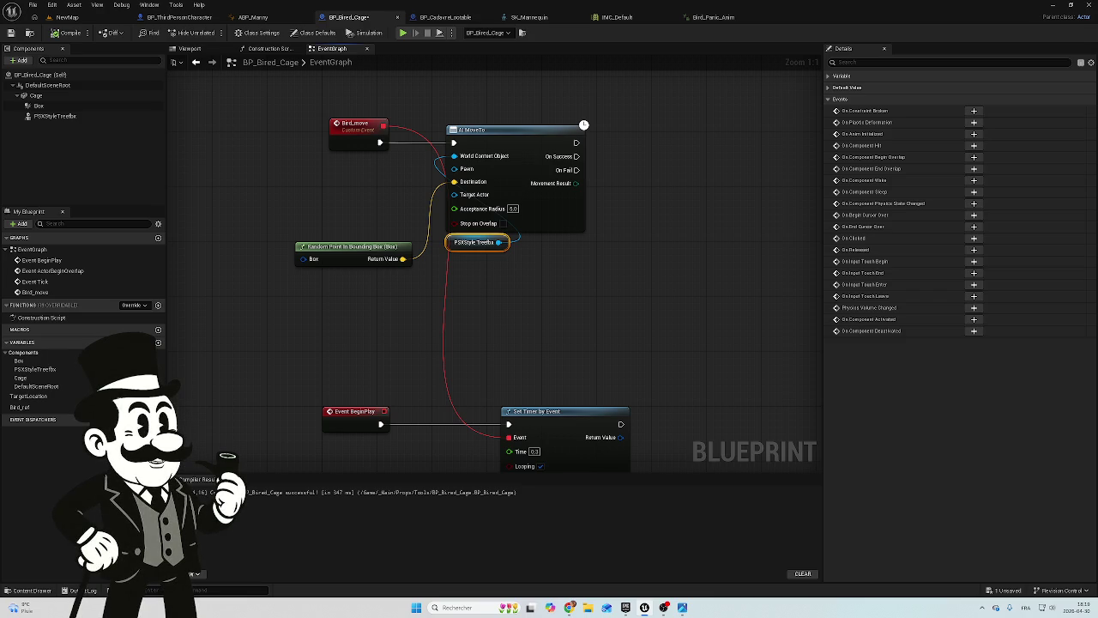
{"action": "left_click", "coordinate": [17, 408]}
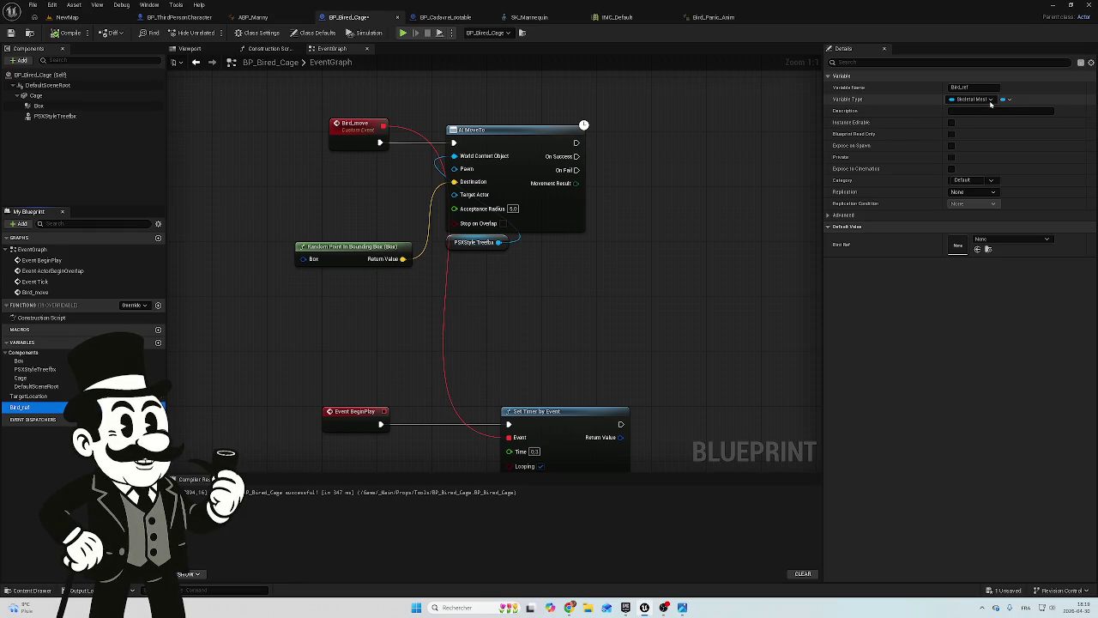
{"action": "left_click", "coordinate": [990, 100]}
{"action": "left_click", "coordinate": [990, 101]}
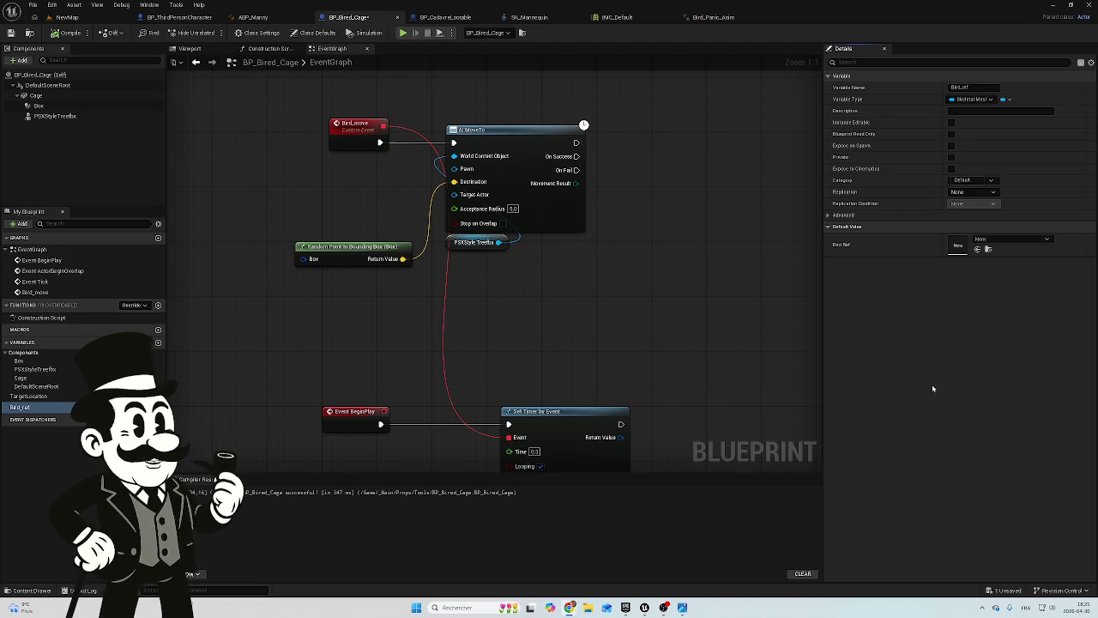
Make Bird_ref Instance Editable, then compile and save BP_Bired_Cage
{"action": "left_click", "coordinate": [159, 410]}
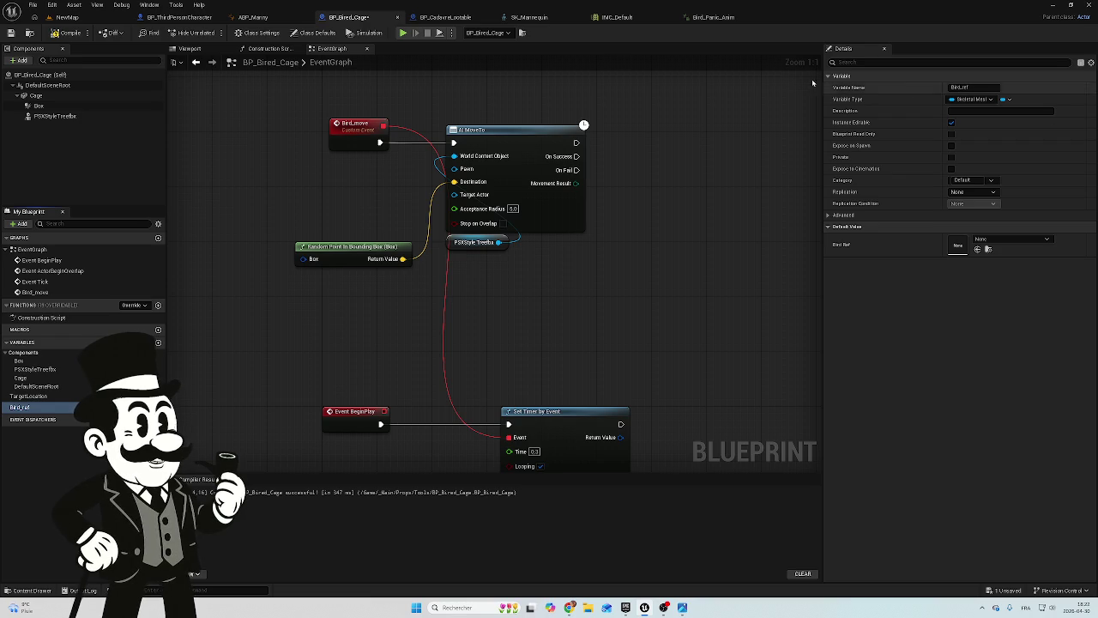
{"action": "left_click", "coordinate": [64, 34]}
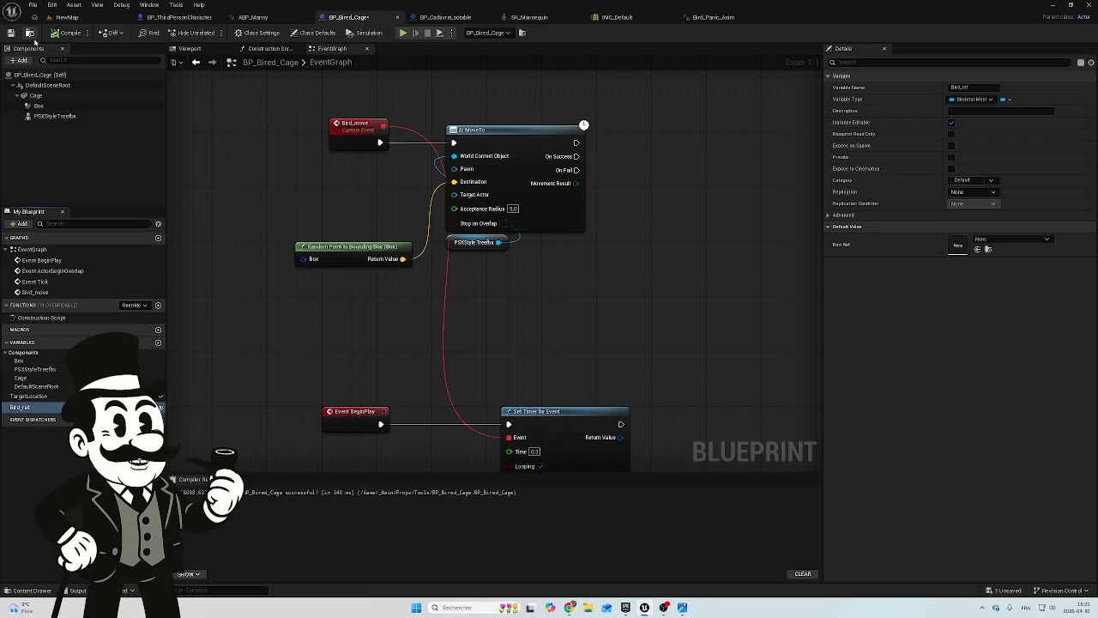
{"action": "left_click", "coordinate": [11, 32]}
{"action": "left_click", "coordinate": [19, 407]}
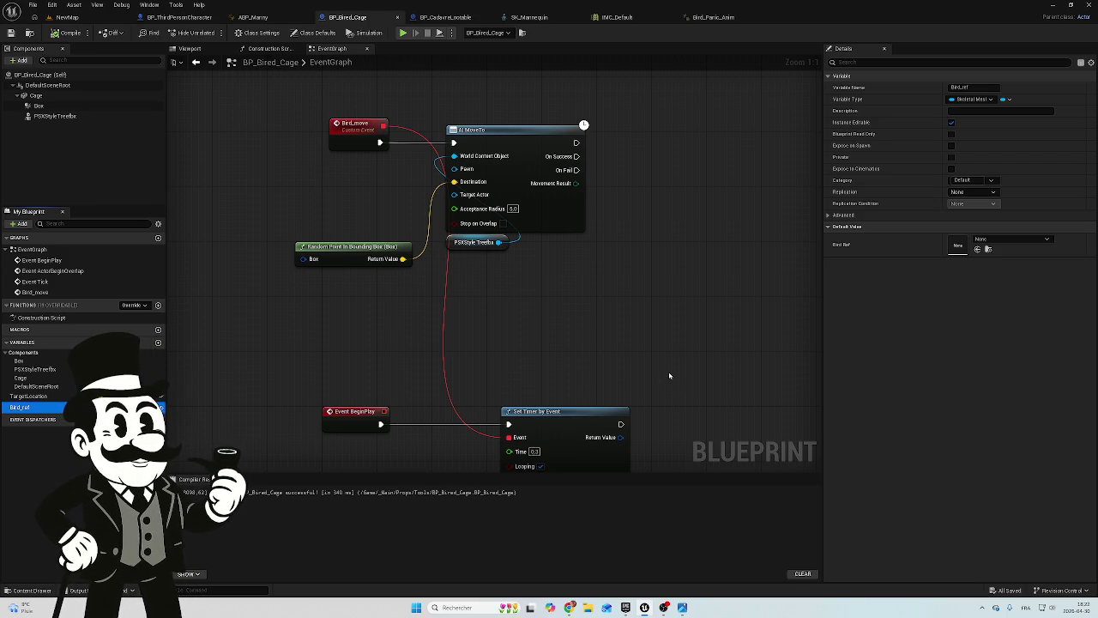
{"action": "left_click", "coordinate": [919, 412]}
Deselect Bird_ref, screenshot the graph, and show the PSXStyleTreefbx component's properties
{"action": "key", "text": "Escape"}
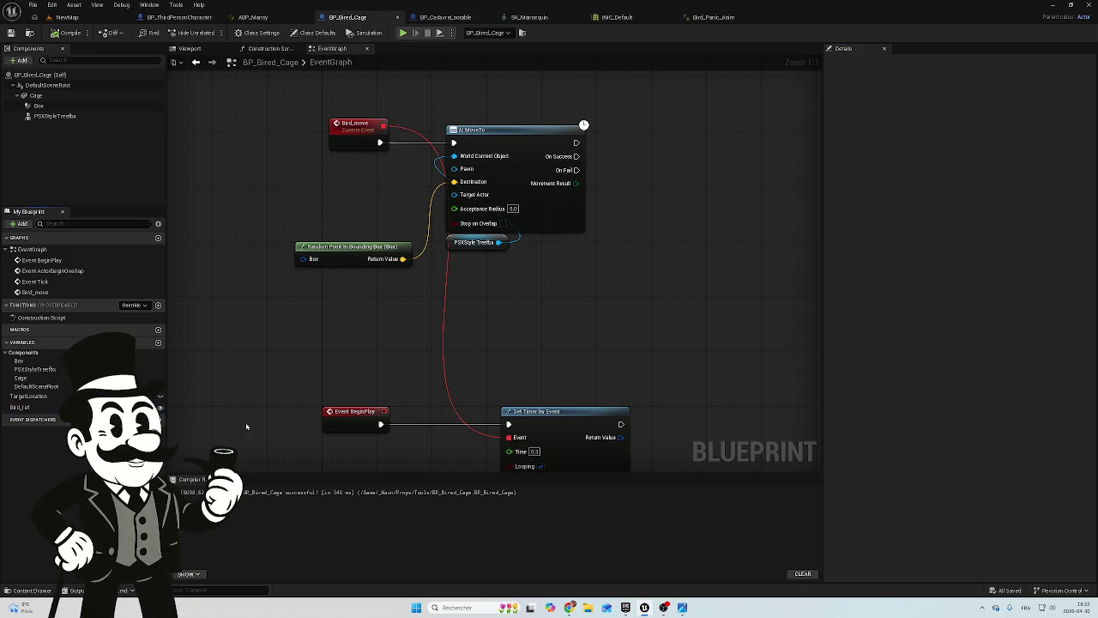
{"action": "left_click_drag", "start_coordinate": [247, 393], "coordinate": [244, 373]}
{"action": "scroll", "coordinate": [245, 372], "scroll_direction": "down", "scroll_amount": 1}
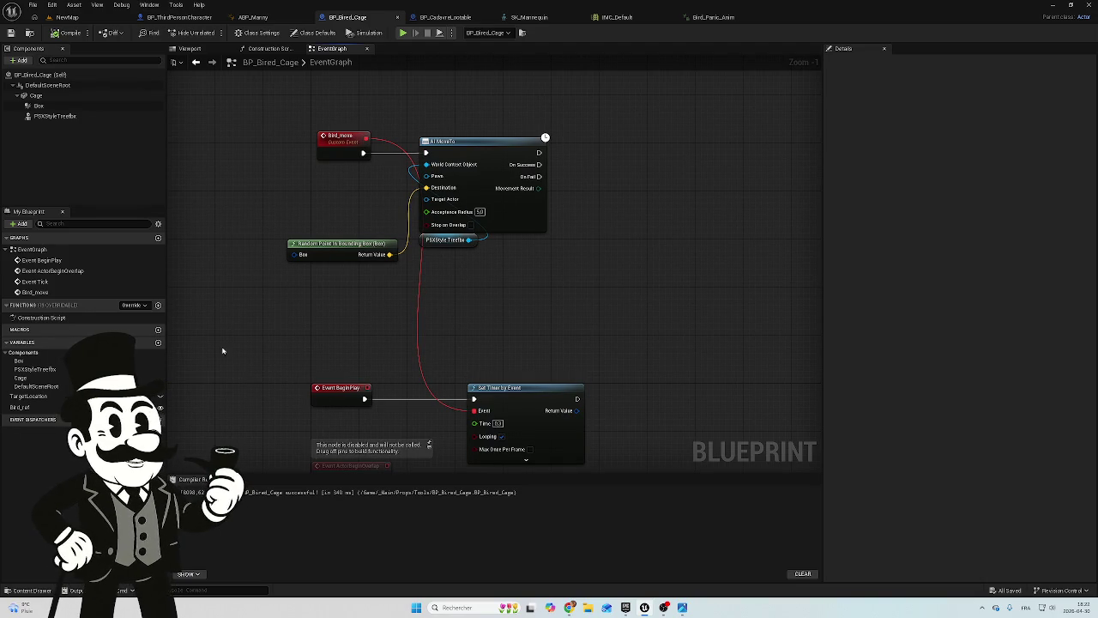
{"action": "key", "text": "super+shift+s"}
{"action": "mouse_move", "coordinate": [1, 41]}
{"action": "left_mouse_down"}
{"action": "mouse_move", "coordinate": [268, 240]}
{"action": "mouse_move", "coordinate": [450, 331]}
{"action": "mouse_move", "coordinate": [563, 433]}
{"action": "mouse_move", "coordinate": [556, 415]}
{"action": "left_mouse_up"}
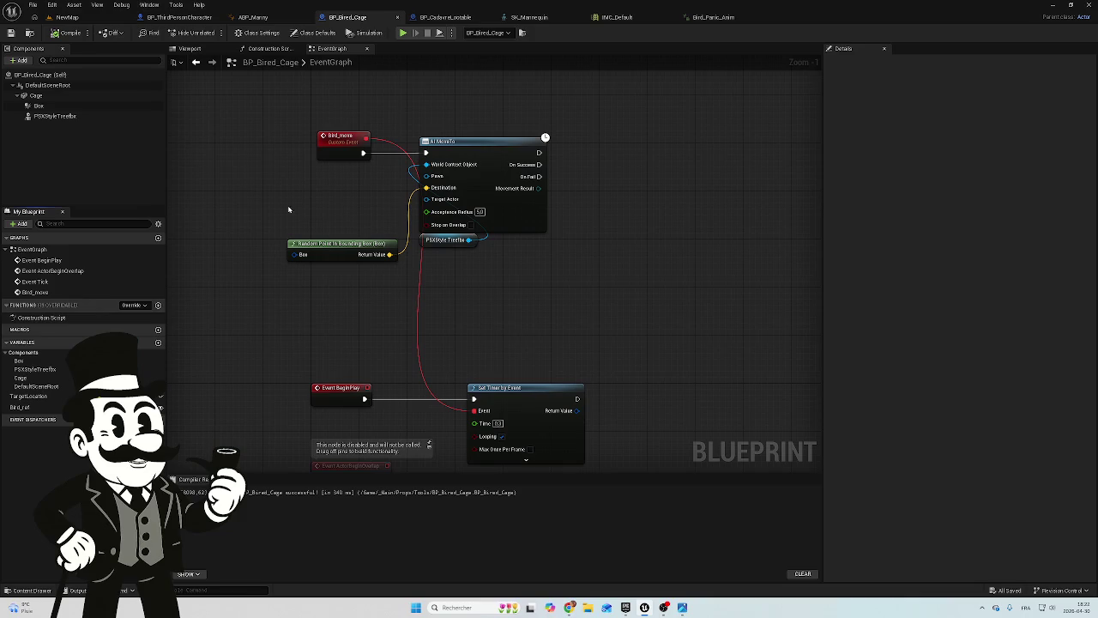
{"action": "left_click", "coordinate": [60, 116]}
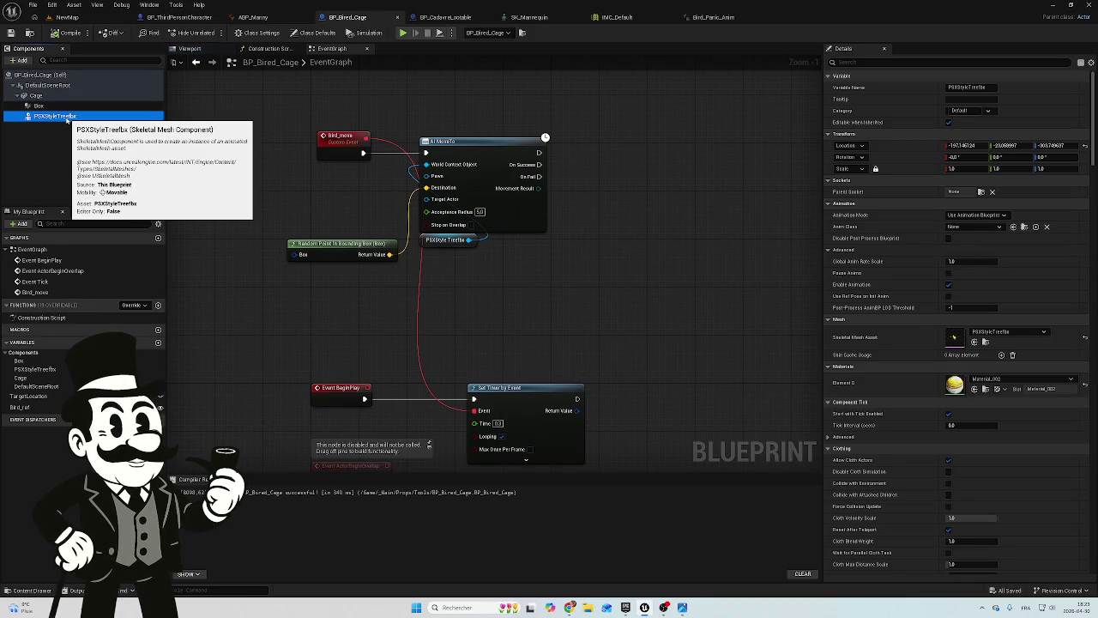
Rename the PSXStyleTreefbx skeletal mesh component to PSX_Bird
{"action": "left_click", "coordinate": [84, 118]}
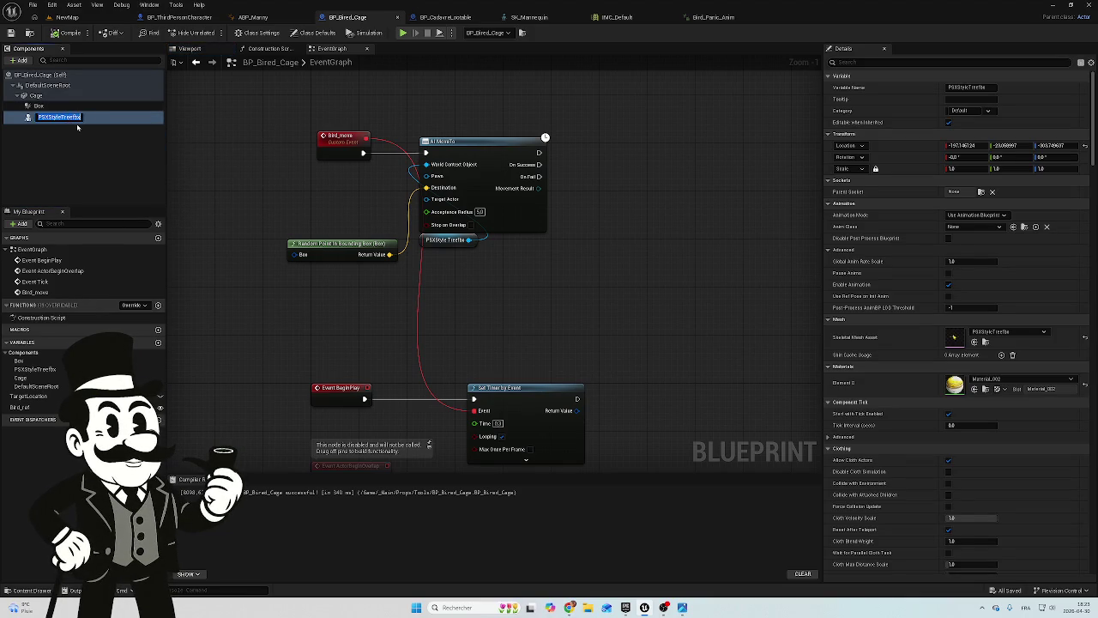
{"action": "key", "text": "Return"}
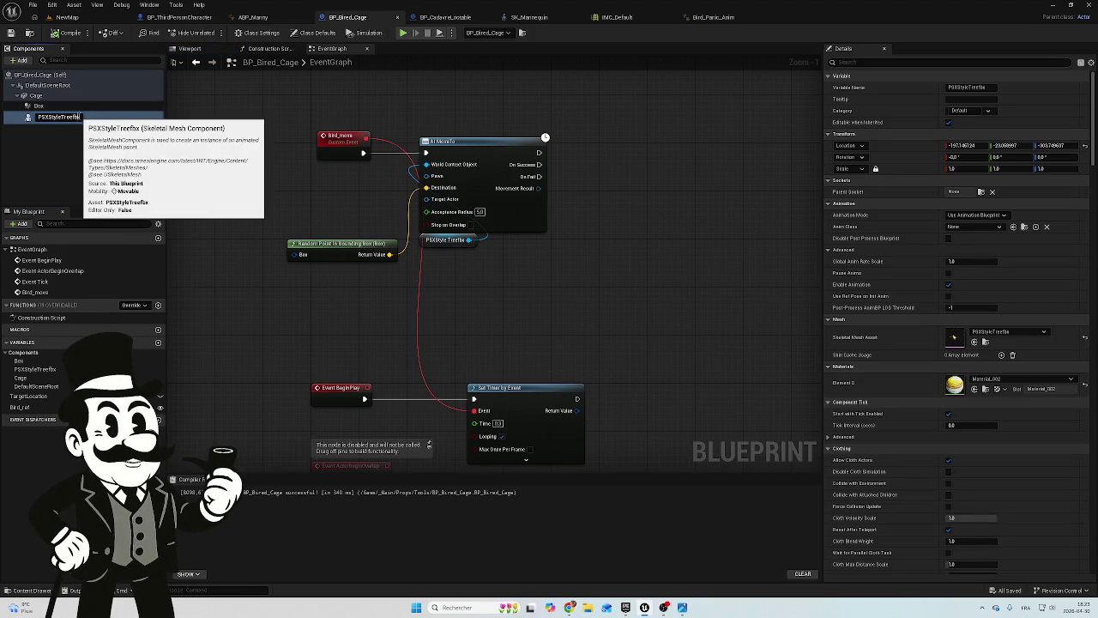
{"action": "left_click", "coordinate": [81, 117]}
{"action": "key", "text": "BackSpace"}
{"action": "key", "text": "BackSpace"}
{"action": "key", "text": "BackSpace"}
{"action": "key", "text": "BackSpace"}
{"action": "key", "text": "BackSpace"}
{"action": "key", "text": "BackSpace"}
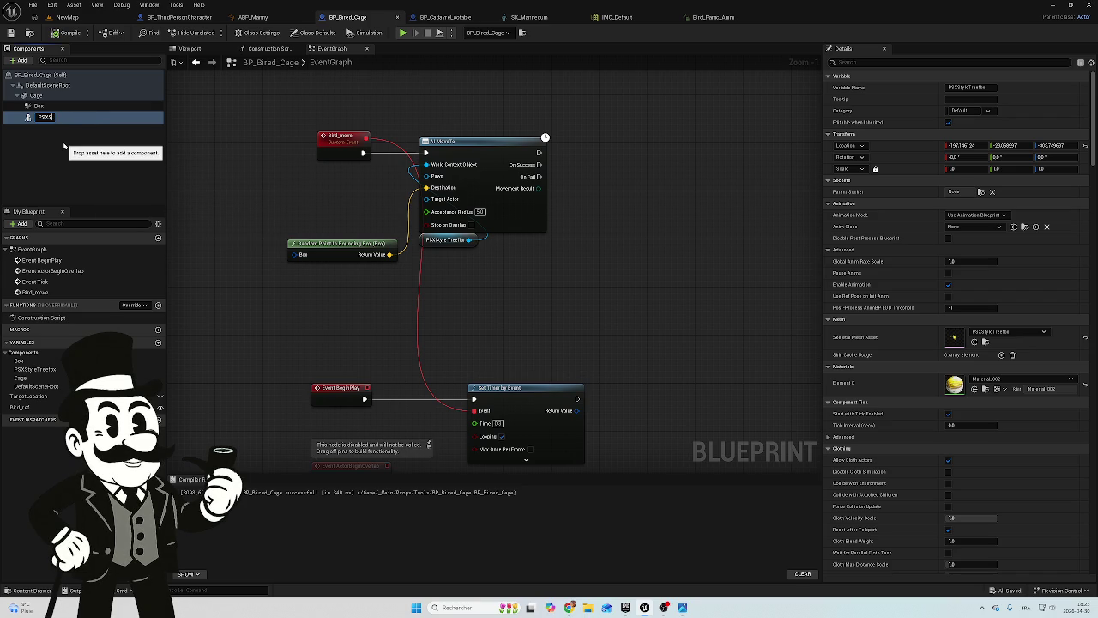
{"action": "type", "text": "_B"}
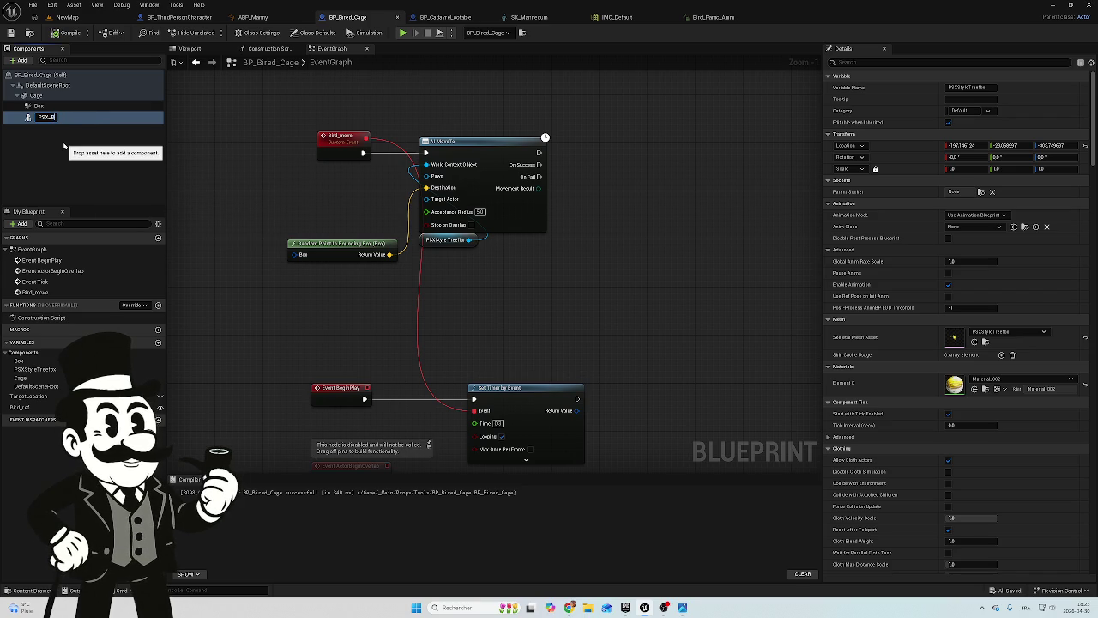
{"action": "type", "text": "ird"}
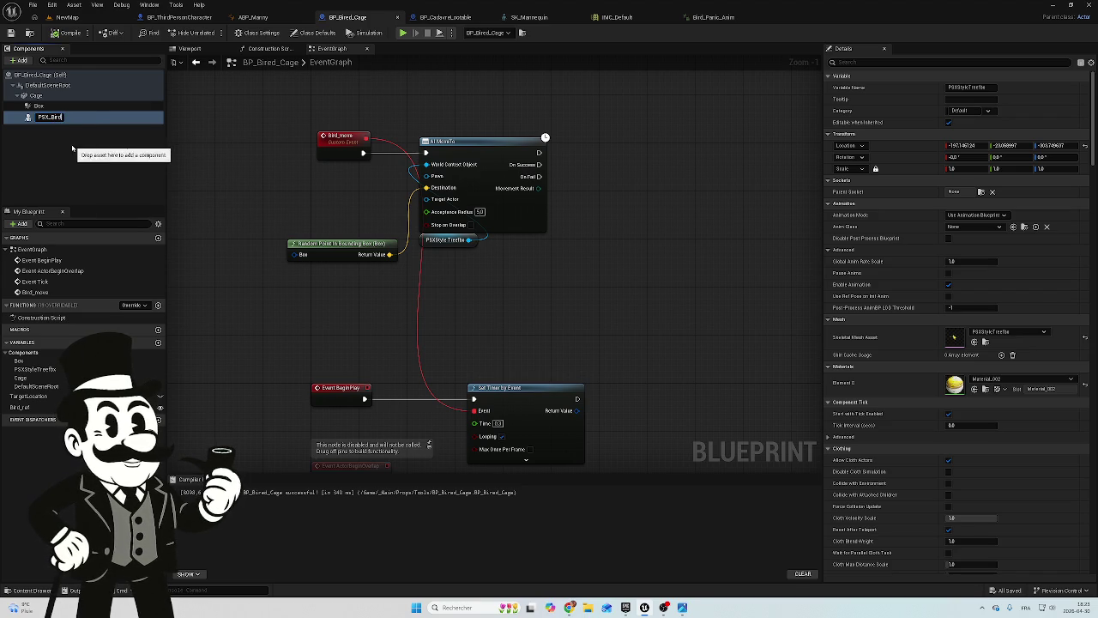
{"action": "left_click", "coordinate": [99, 157]}
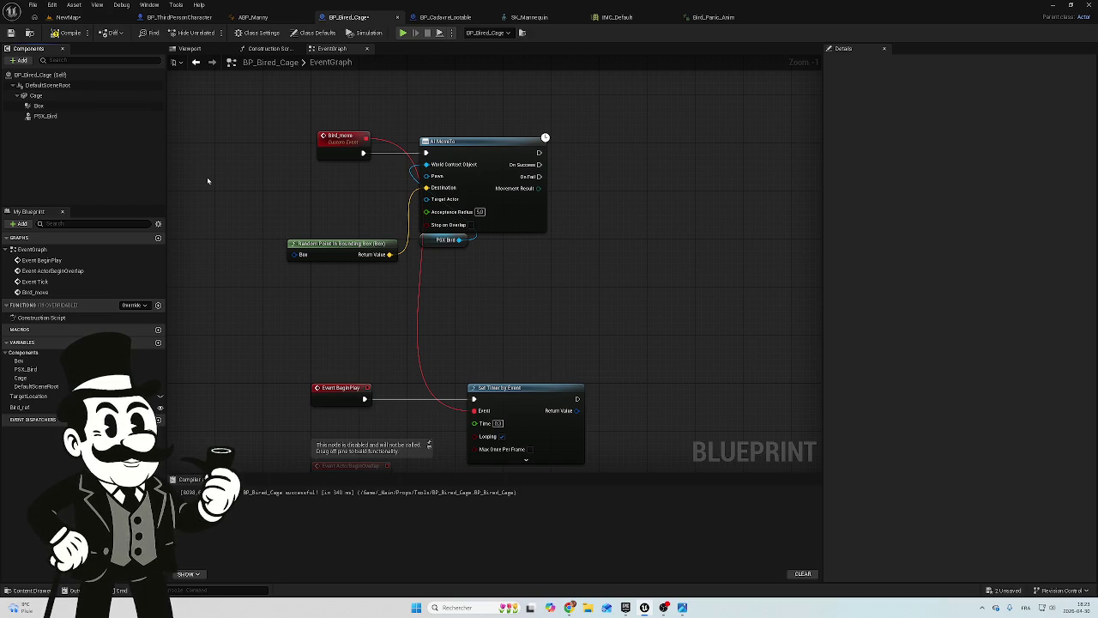
{"action": "key", "text": "super+shift+s"}
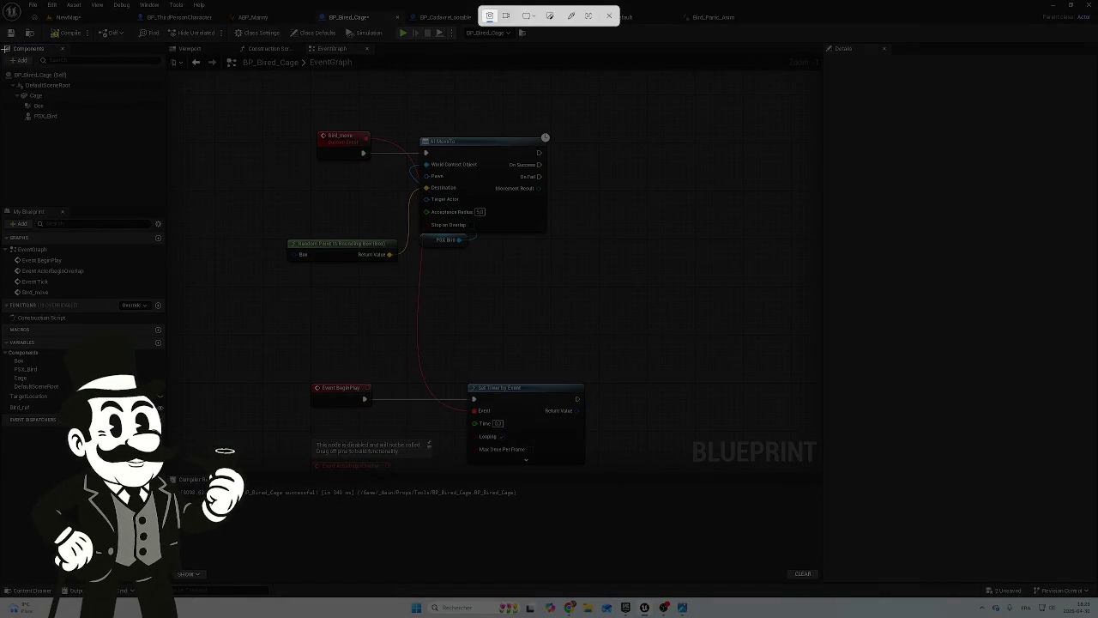
{"action": "mouse_move", "coordinate": [1, 20]}
{"action": "left_mouse_down"}
{"action": "mouse_move", "coordinate": [177, 242]}
{"action": "mouse_move", "coordinate": [614, 472]}
{"action": "left_mouse_up"}
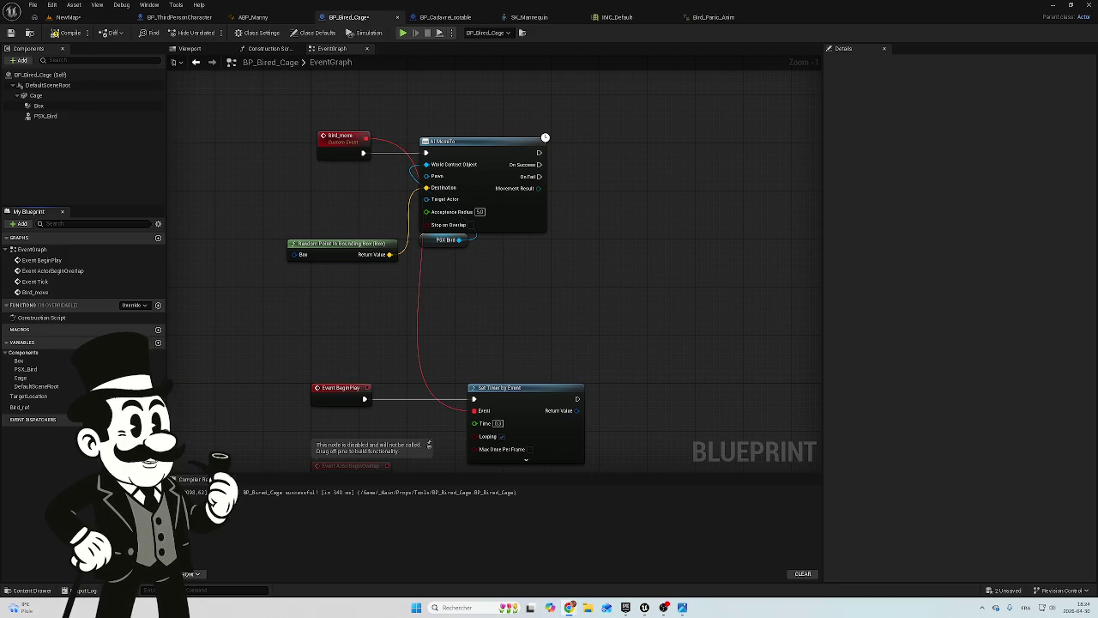
{"action": "left_click", "coordinate": [477, 146]}
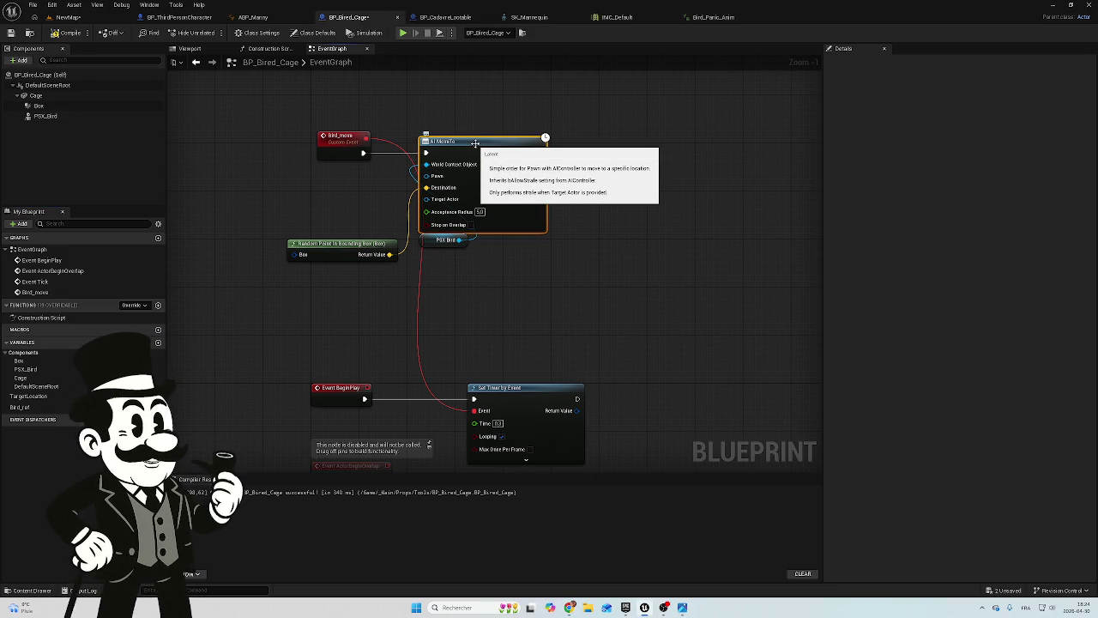
Delete the selected AI MoveTo node from the BP_Bired_Cage event graph
{"action": "key", "text": "Delete"}
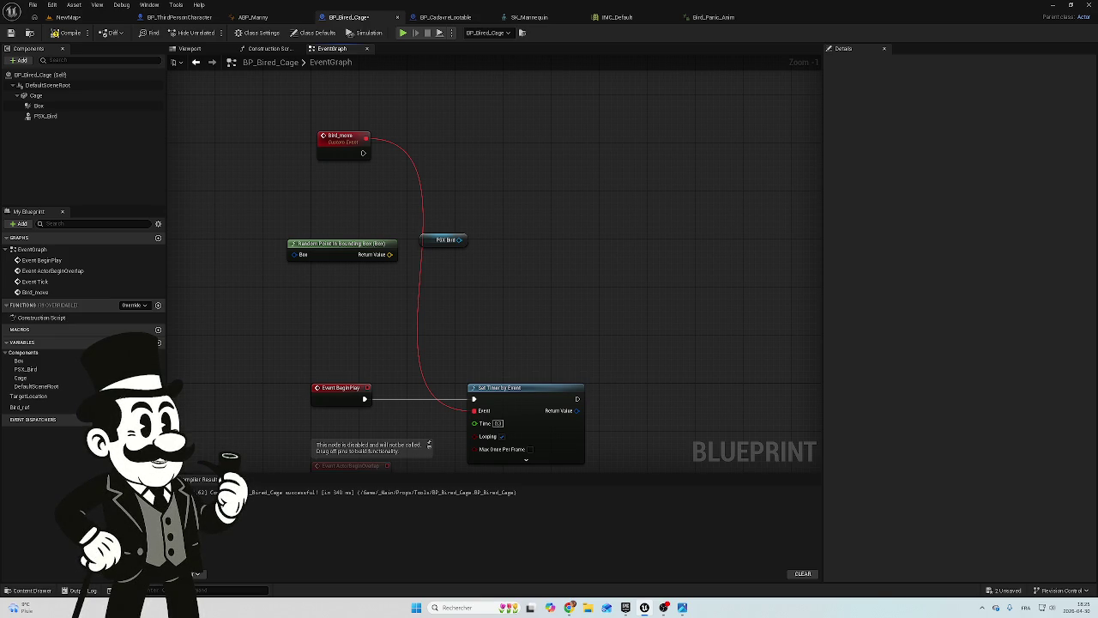
Bring up the All Actions list over an empty area of the event graph
{"action": "right_click", "coordinate": [515, 147]}
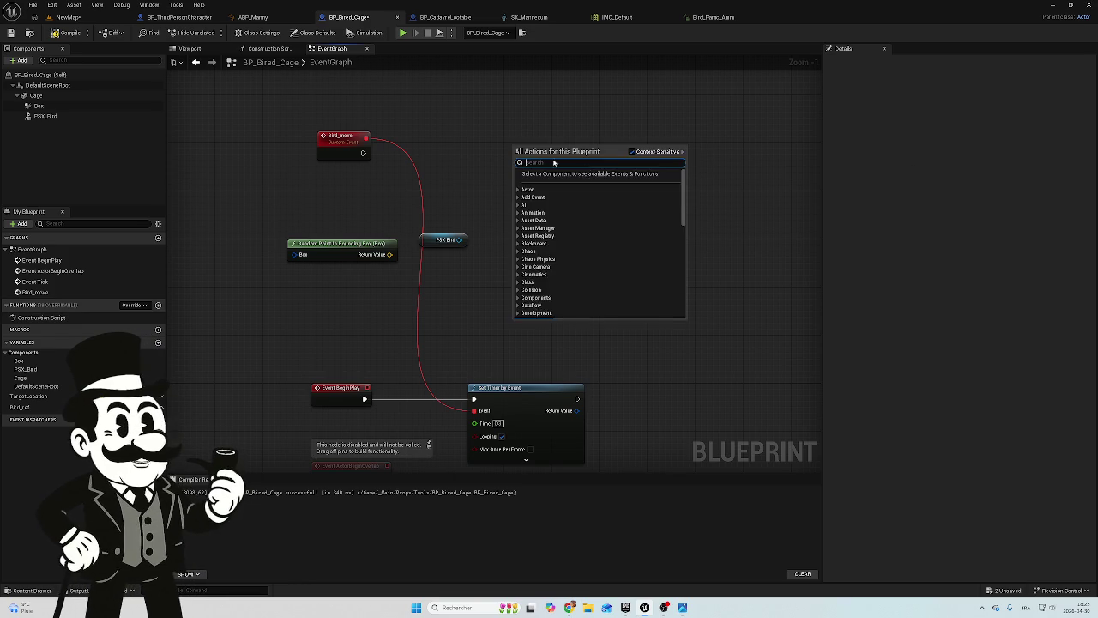
Add a SET Target Location node and feed the random bounding-box point into it
{"action": "type", "text": "set t"}
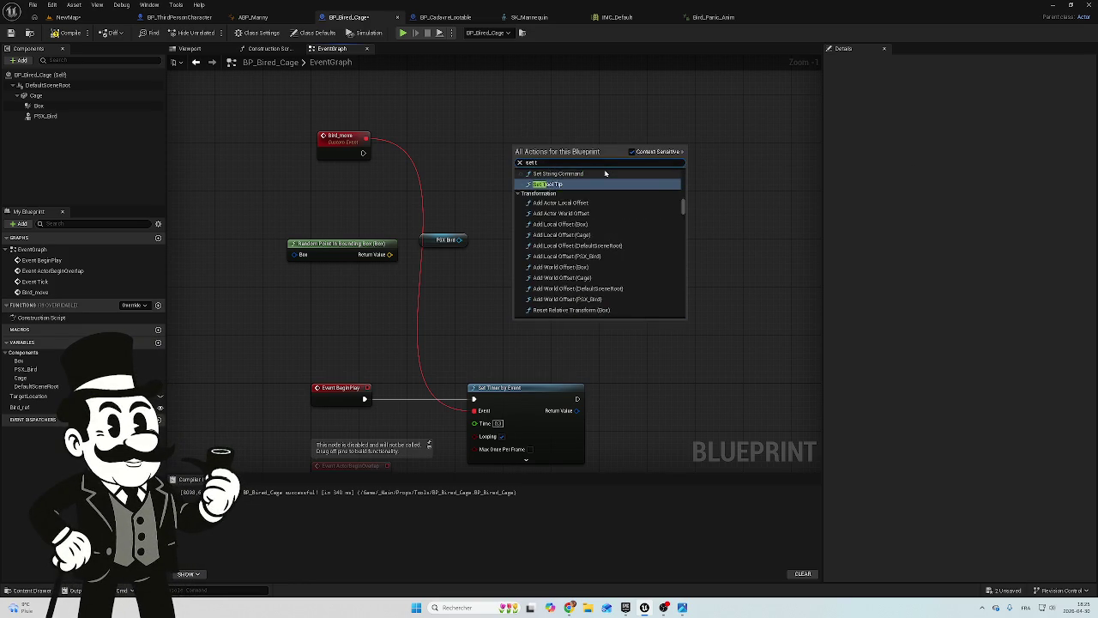
{"action": "type", "text": "arge"}
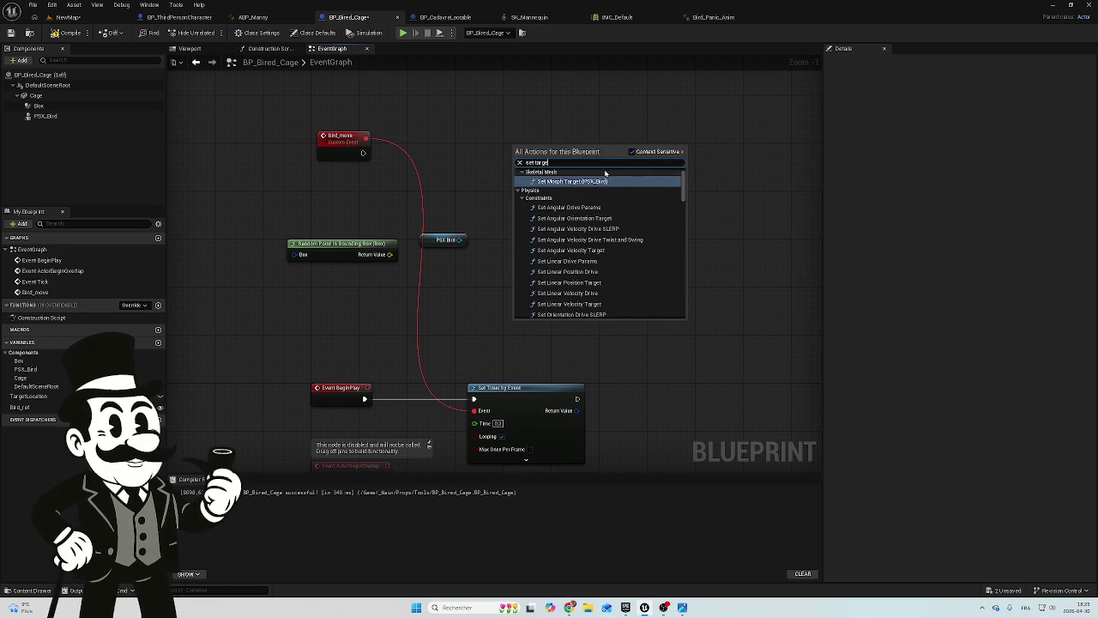
{"action": "type", "text": "t"}
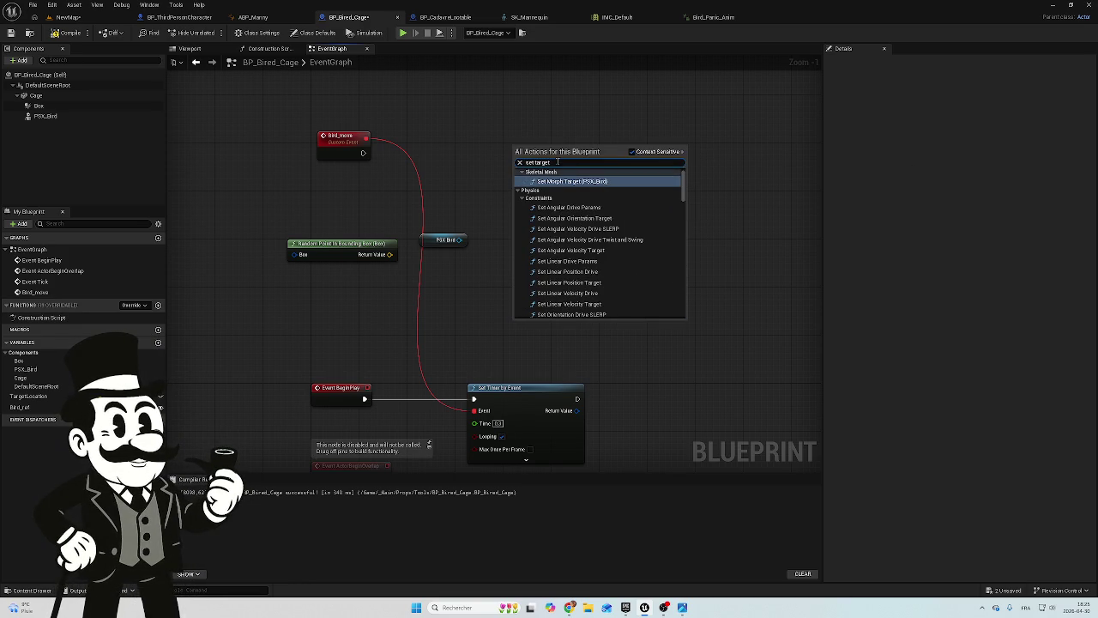
{"action": "type", "text": "lo"}
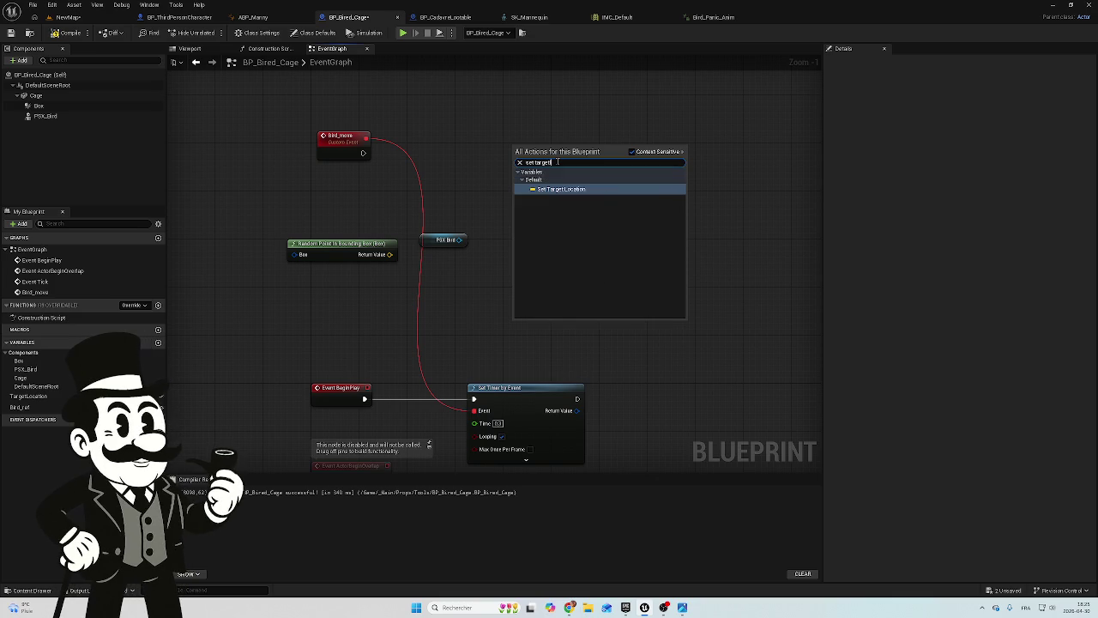
{"action": "key", "text": "Return"}
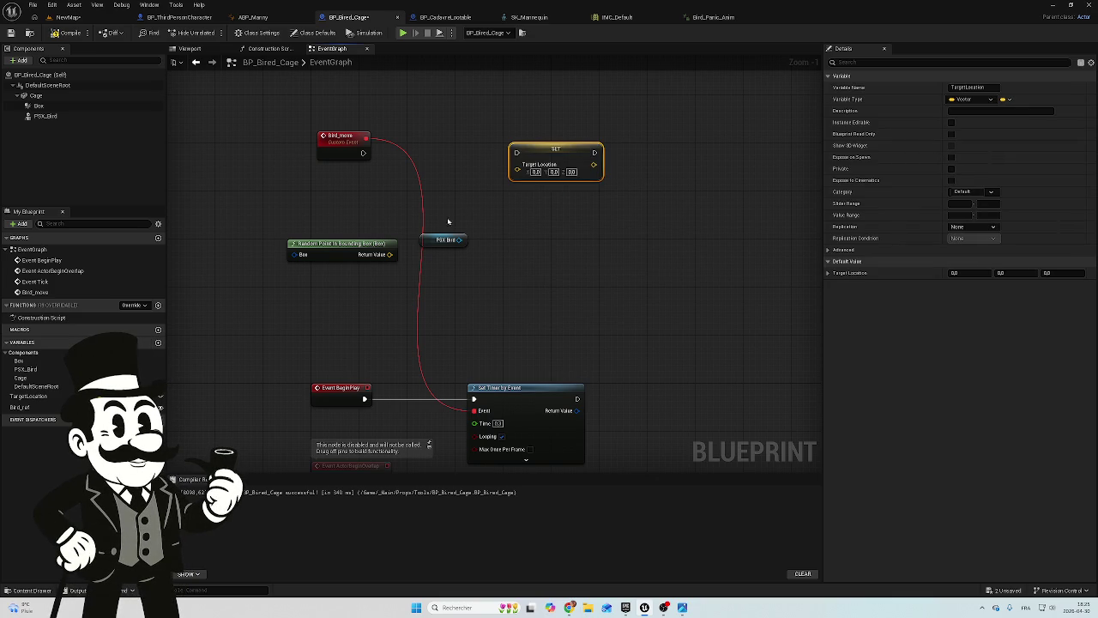
{"action": "mouse_move", "coordinate": [396, 254]}
{"action": "left_mouse_down"}
{"action": "mouse_move", "coordinate": [446, 240]}
{"action": "mouse_move", "coordinate": [517, 169]}
{"action": "mouse_move", "coordinate": [474, 180]}
{"action": "left_mouse_up"}
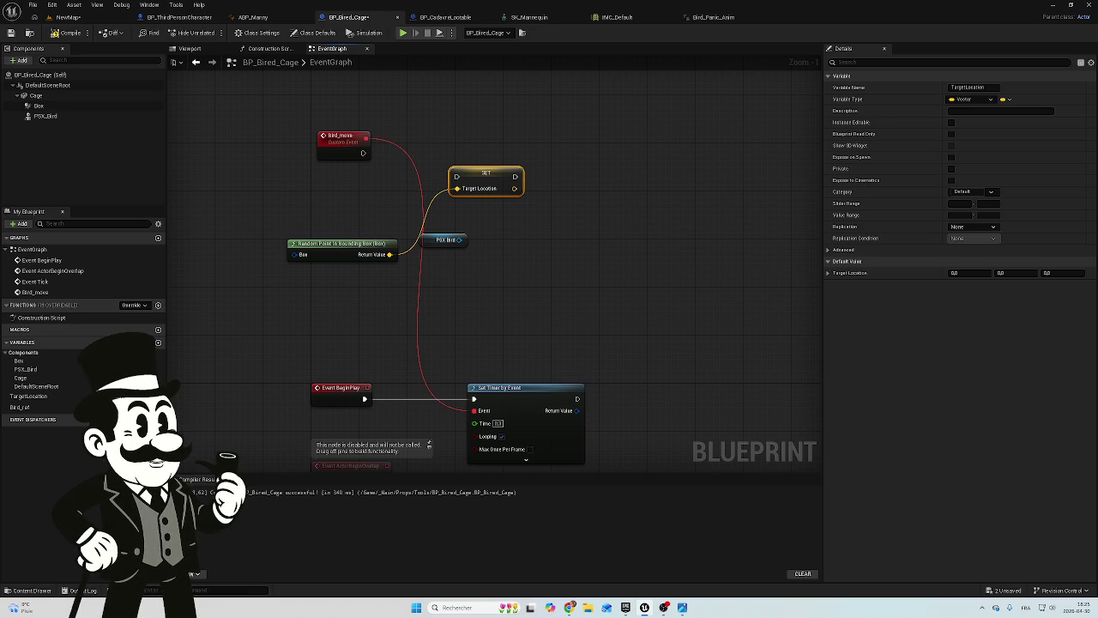
Add a Get Relative Location node reading from the PSX Bird component reference
{"action": "mouse_move", "coordinate": [45, 116]}
{"action": "left_mouse_down"}
{"action": "mouse_move", "coordinate": [583, 275]}
{"action": "mouse_move", "coordinate": [528, 258]}
{"action": "left_mouse_up"}
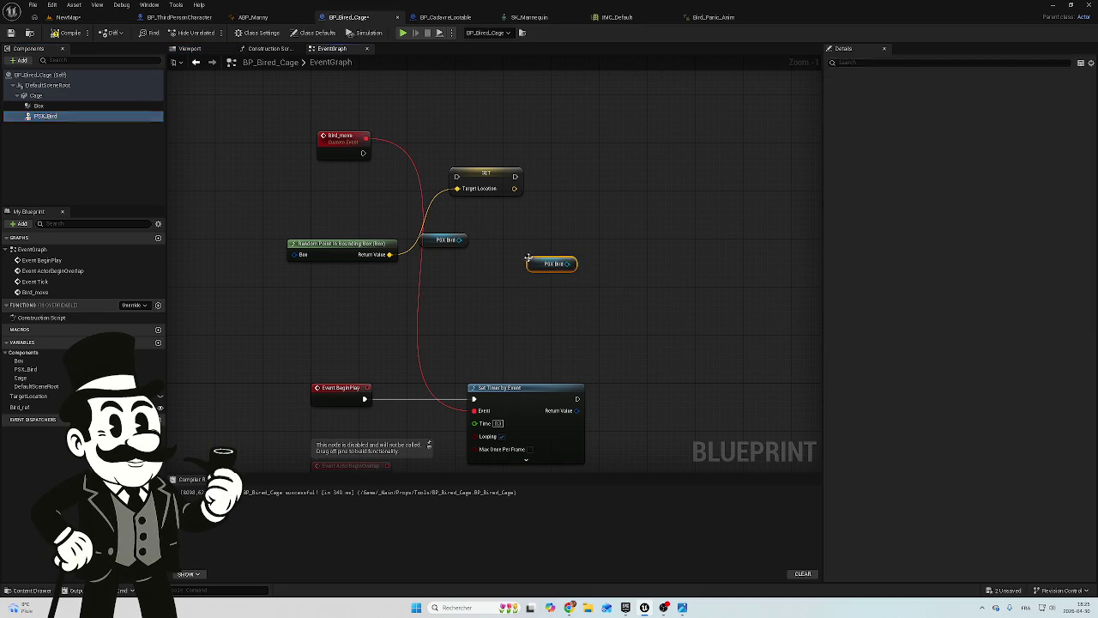
{"action": "key", "text": "Delete"}
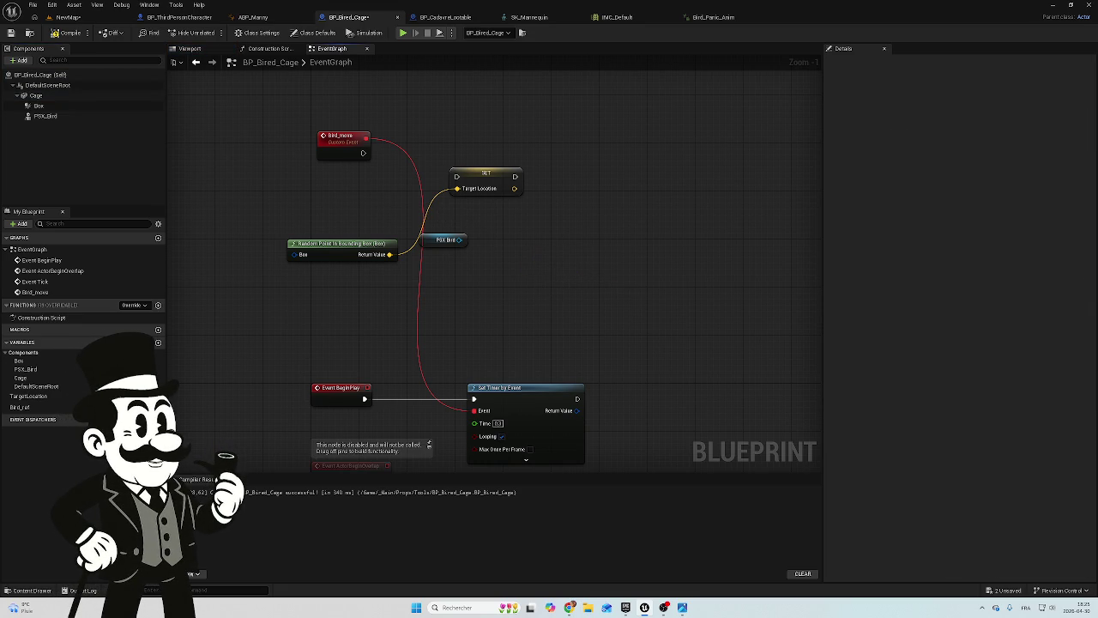
{"action": "left_click_drag", "start_coordinate": [460, 239], "coordinate": [522, 234]}
{"action": "type", "text": "get re"}
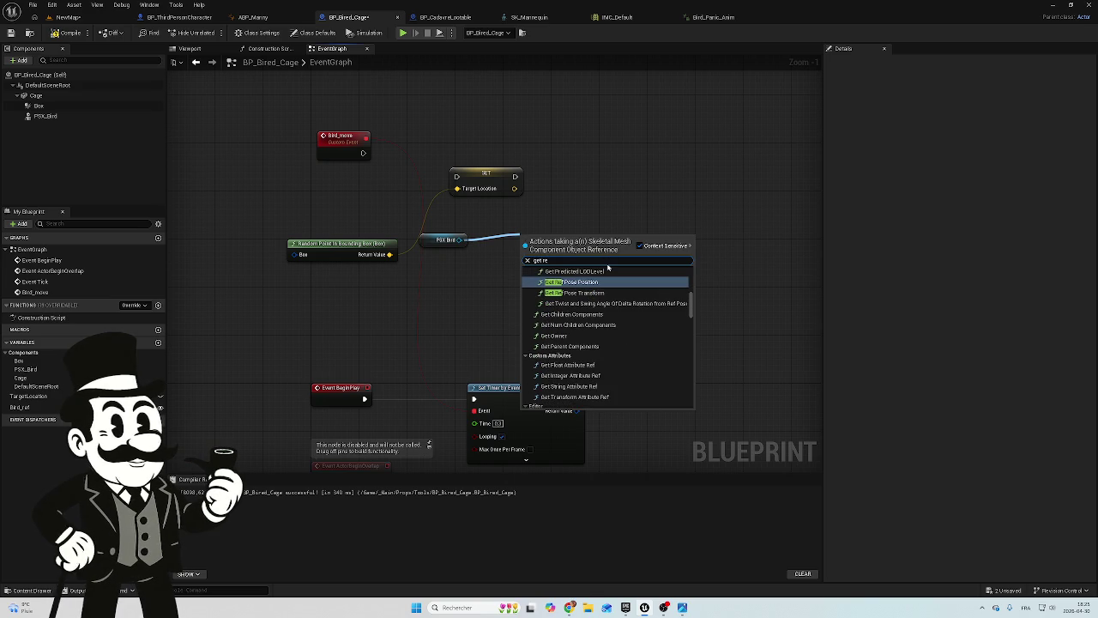
{"action": "type", "text": "las"}
{"action": "key", "text": "BackSpace"}
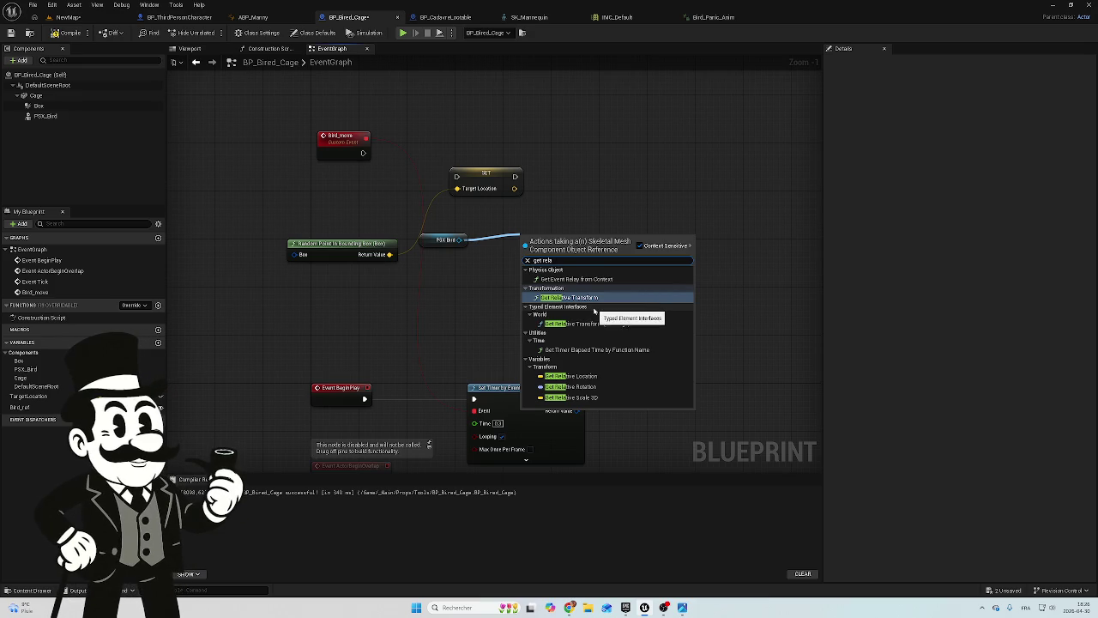
{"action": "type", "text": "r"}
{"action": "key", "text": "BackSpace"}
{"action": "type", "text": "tive"}
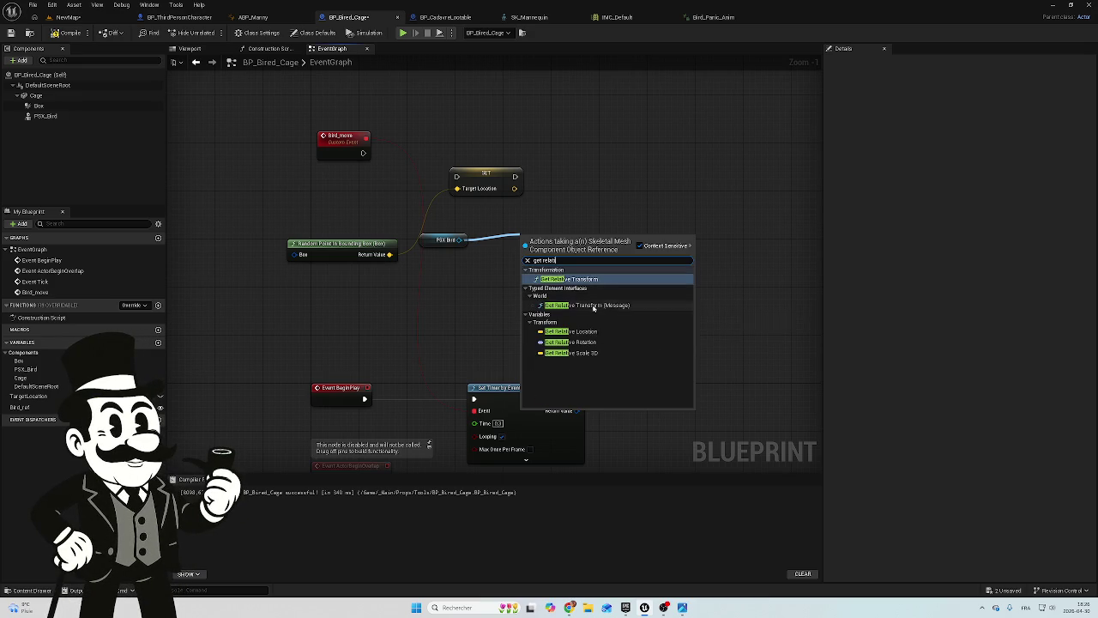
{"action": "left_click", "coordinate": [592, 332]}
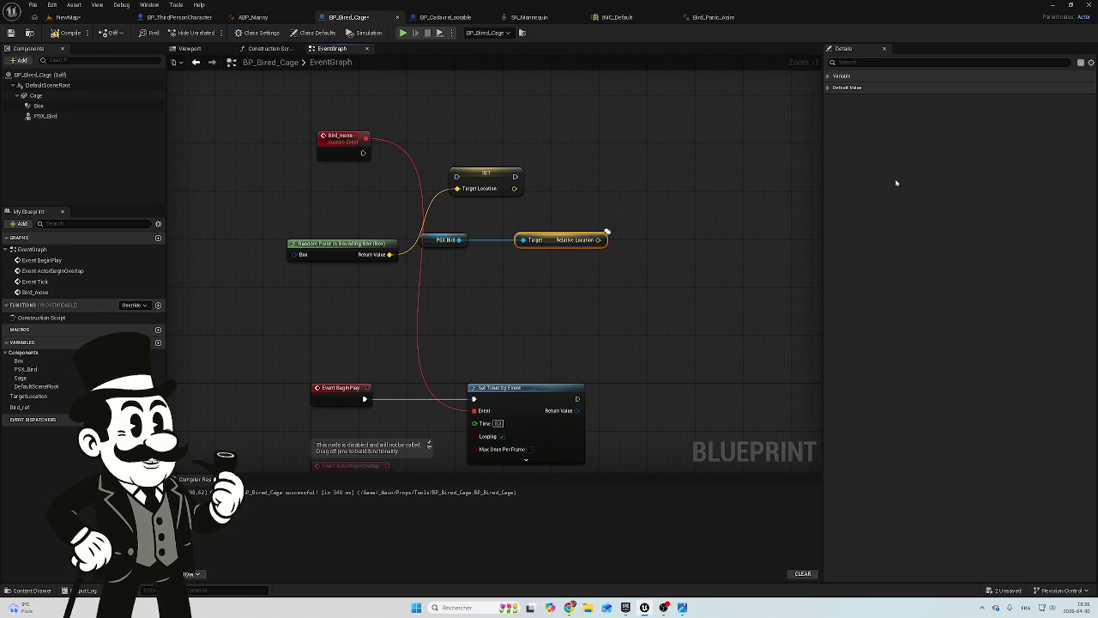
{"action": "right_click", "coordinate": [619, 162]}
Add a VInterp To node with PSX Bird's Relative Location as Current and Target Location as Target
{"action": "type", "text": "v"}
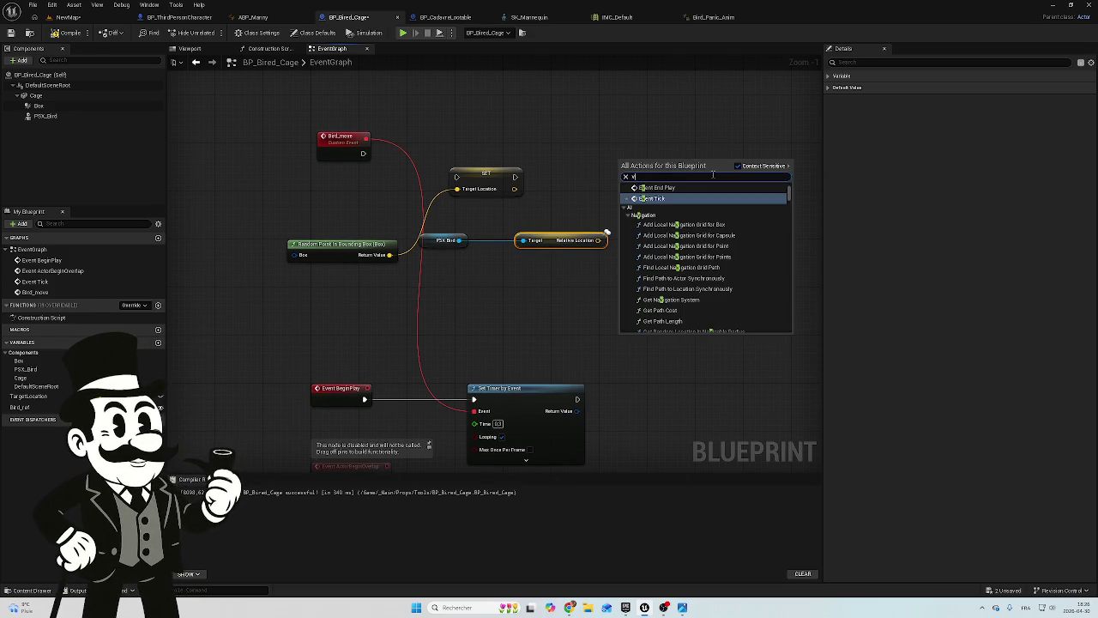
{"action": "type", "text": "e"}
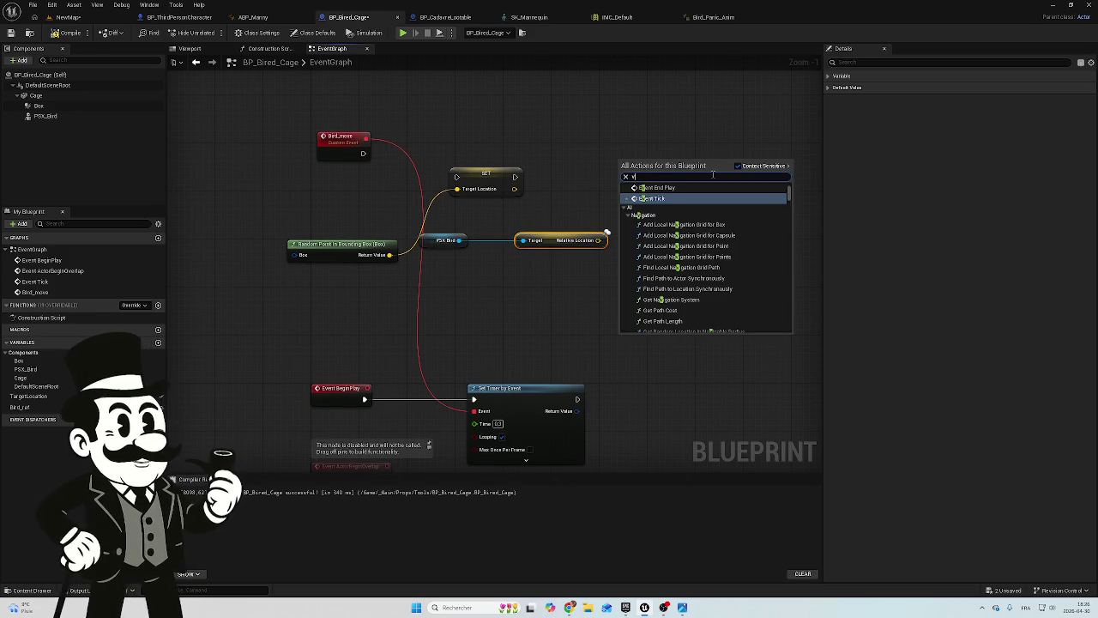
{"action": "type", "text": "int"}
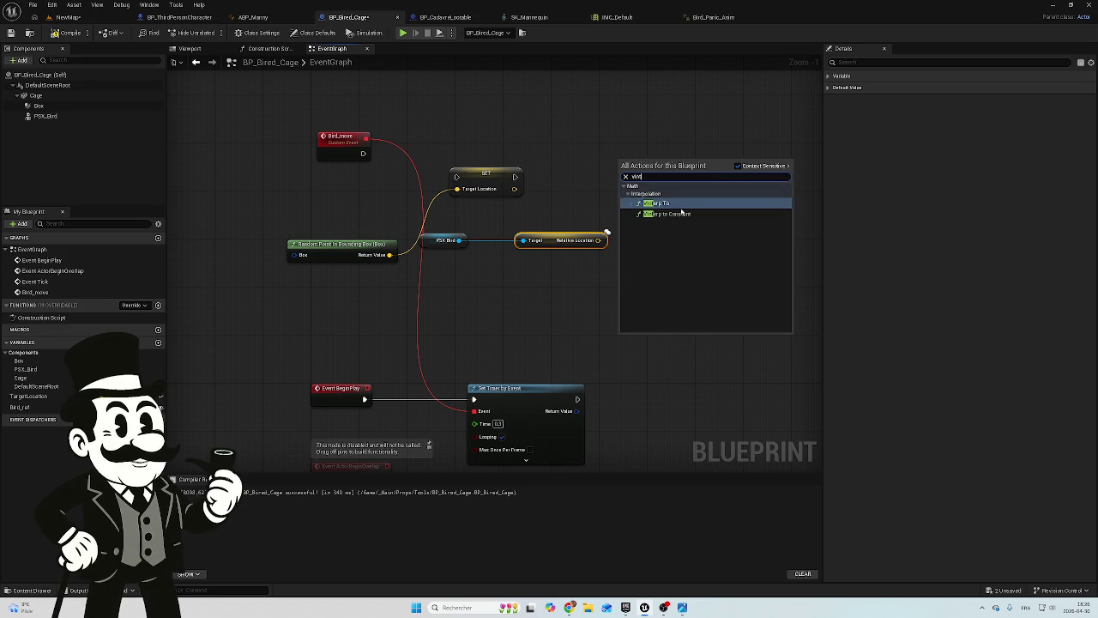
{"action": "left_click", "coordinate": [664, 206]}
{"action": "left_click_drag", "start_coordinate": [657, 164], "coordinate": [675, 158]}
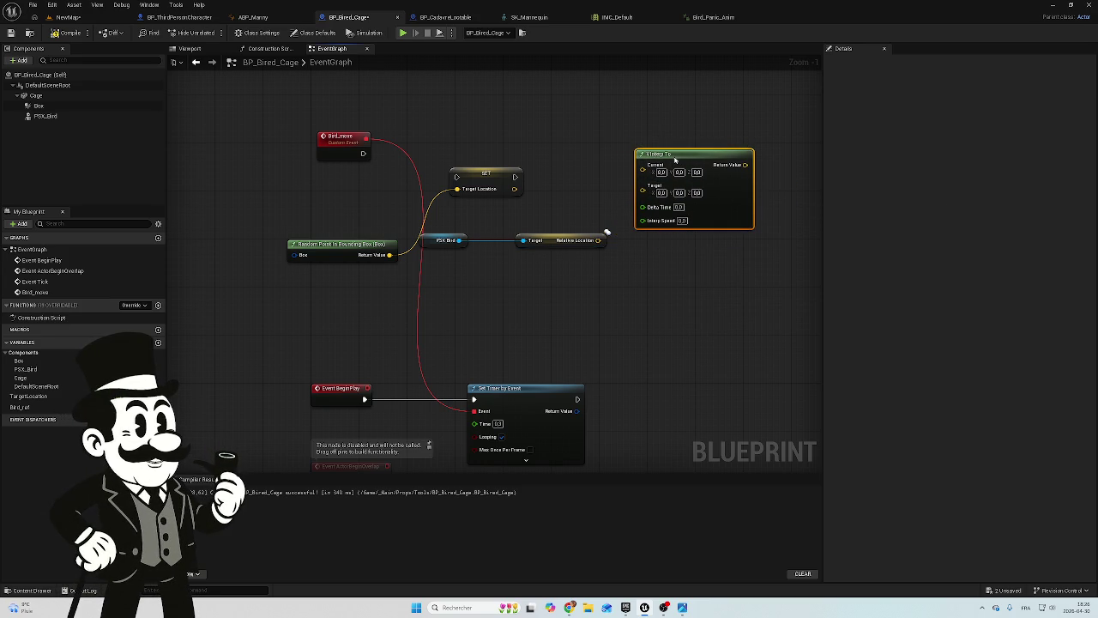
{"action": "mouse_move", "coordinate": [605, 232]}
{"action": "left_mouse_down"}
{"action": "mouse_move", "coordinate": [606, 196]}
{"action": "mouse_move", "coordinate": [620, 220]}
{"action": "mouse_move", "coordinate": [642, 185]}
{"action": "left_mouse_up"}
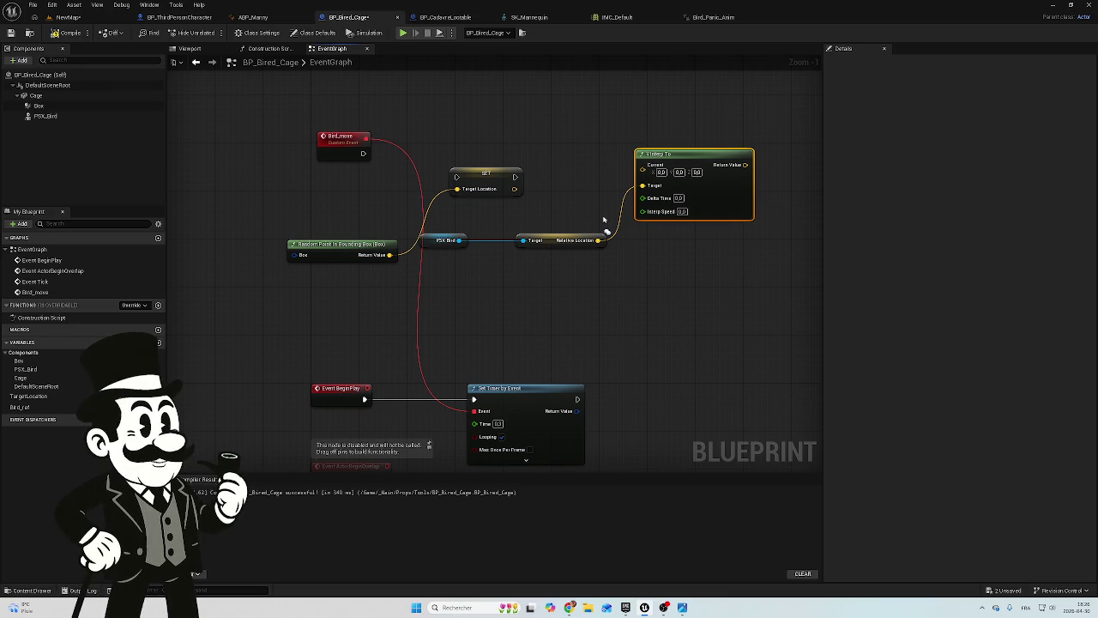
{"action": "left_click_drag", "start_coordinate": [514, 189], "coordinate": [642, 185]}
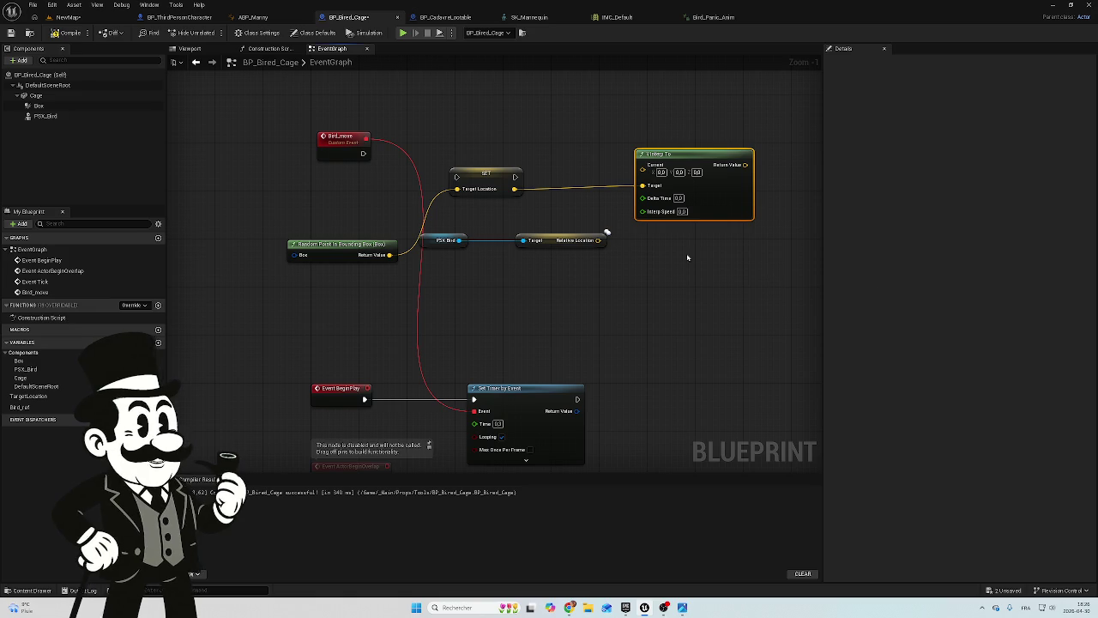
{"action": "left_click_drag", "start_coordinate": [598, 239], "coordinate": [643, 165]}
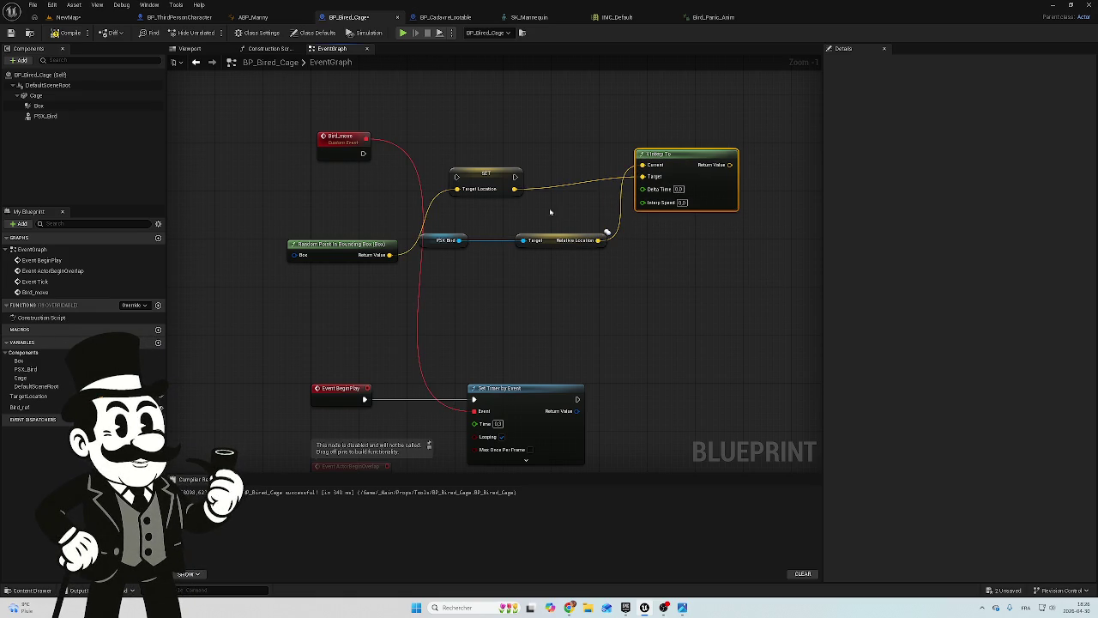
{"action": "left_click_drag", "start_coordinate": [502, 175], "coordinate": [490, 163]}
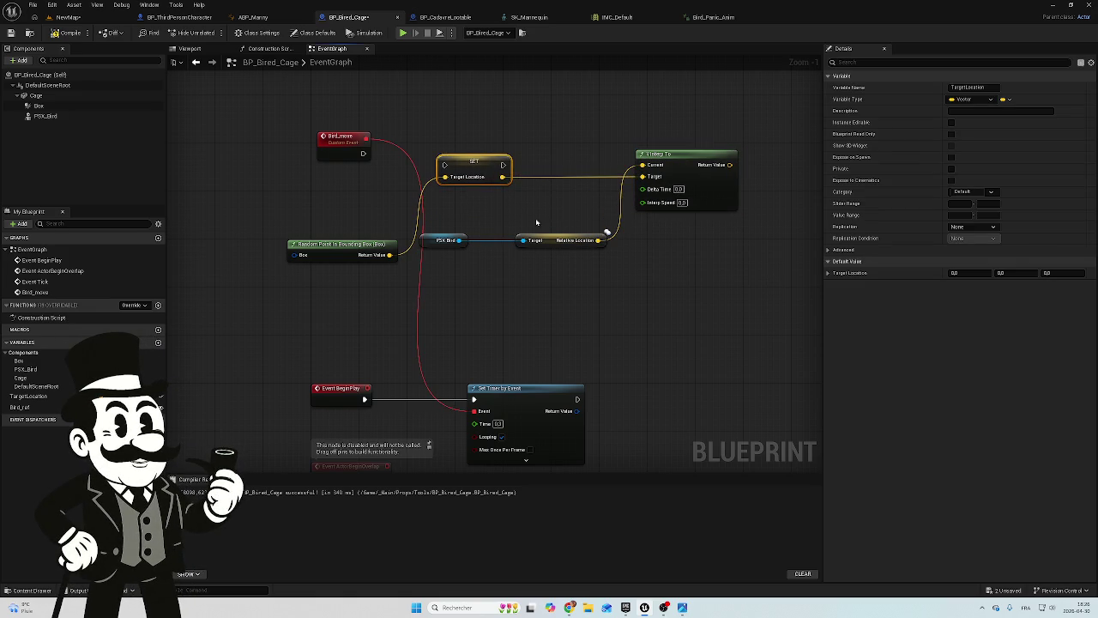
{"action": "left_click", "coordinate": [448, 239]}
Shift the PSX Bird node slightly right beside its Relative Location node, then look over the graph
{"action": "left_click_drag", "start_coordinate": [455, 241], "coordinate": [473, 240]}
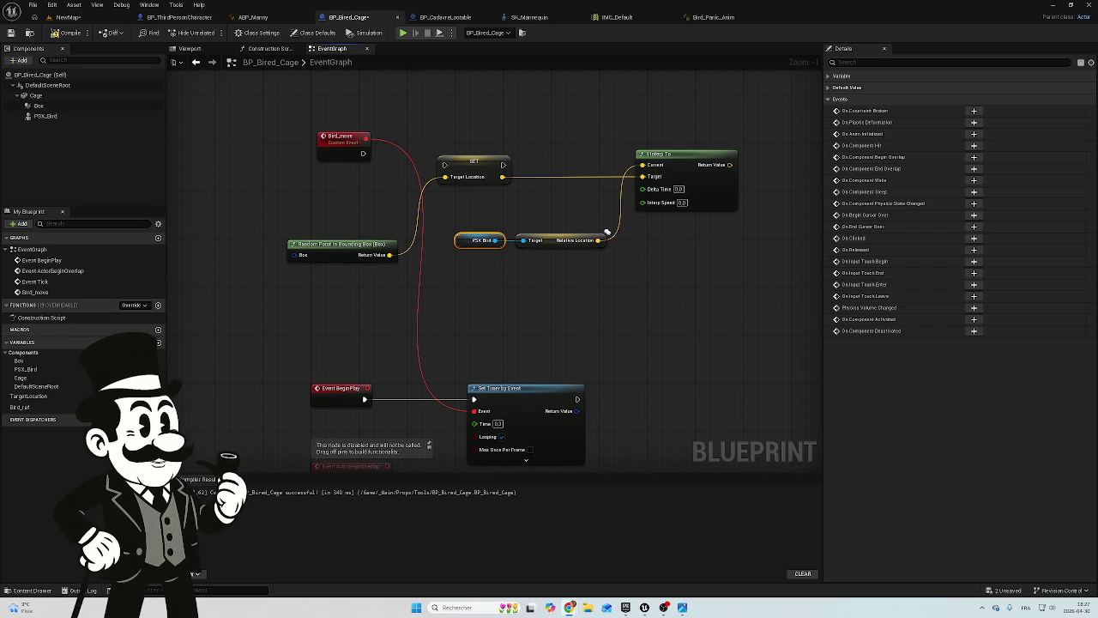
{"action": "left_click_drag", "start_coordinate": [623, 303], "coordinate": [534, 203]}
{"action": "scroll", "coordinate": [534, 204], "scroll_direction": "down", "scroll_amount": 2}
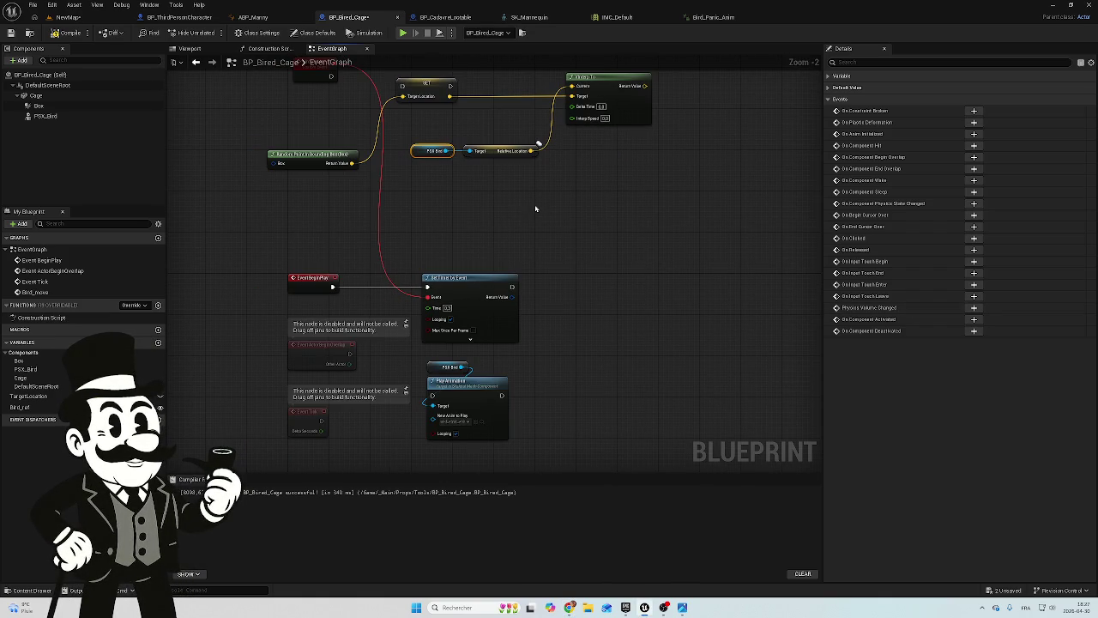
{"action": "mouse_move", "coordinate": [535, 204]}
{"action": "left_mouse_down"}
{"action": "mouse_move", "coordinate": [606, 334]}
{"action": "mouse_move", "coordinate": [606, 311]}
{"action": "left_mouse_up"}
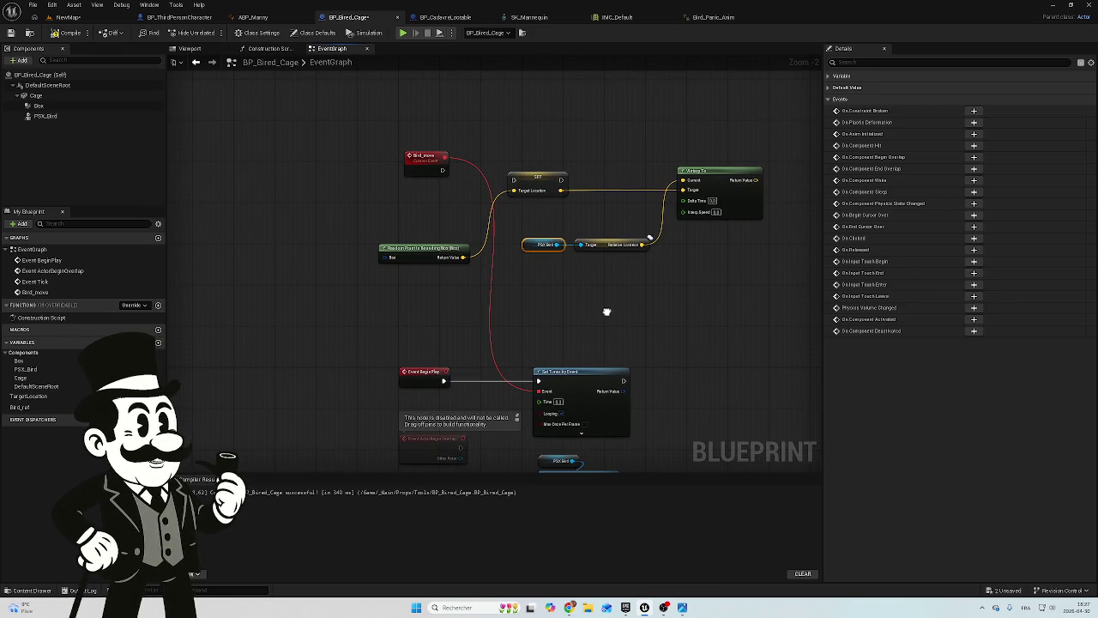
{"action": "scroll", "coordinate": [725, 210], "scroll_direction": "up", "scroll_amount": 2}
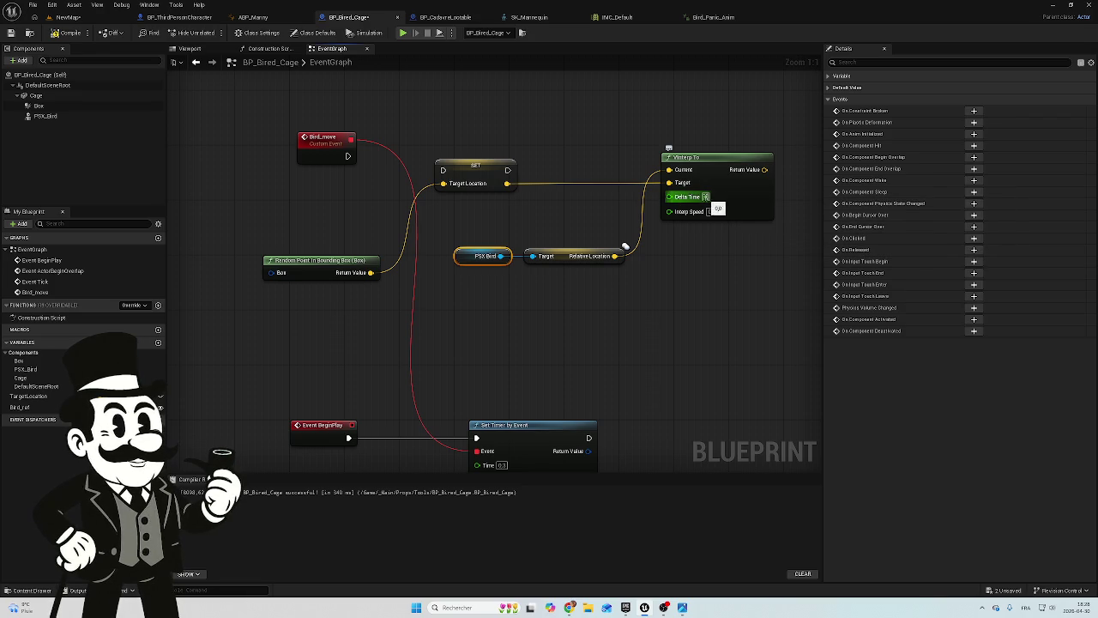
Set VInterp To's Delta Time to 0.4 and Interp Speed to 5.0
{"action": "type", "text": "3"}
{"action": "left_click", "coordinate": [712, 258]}
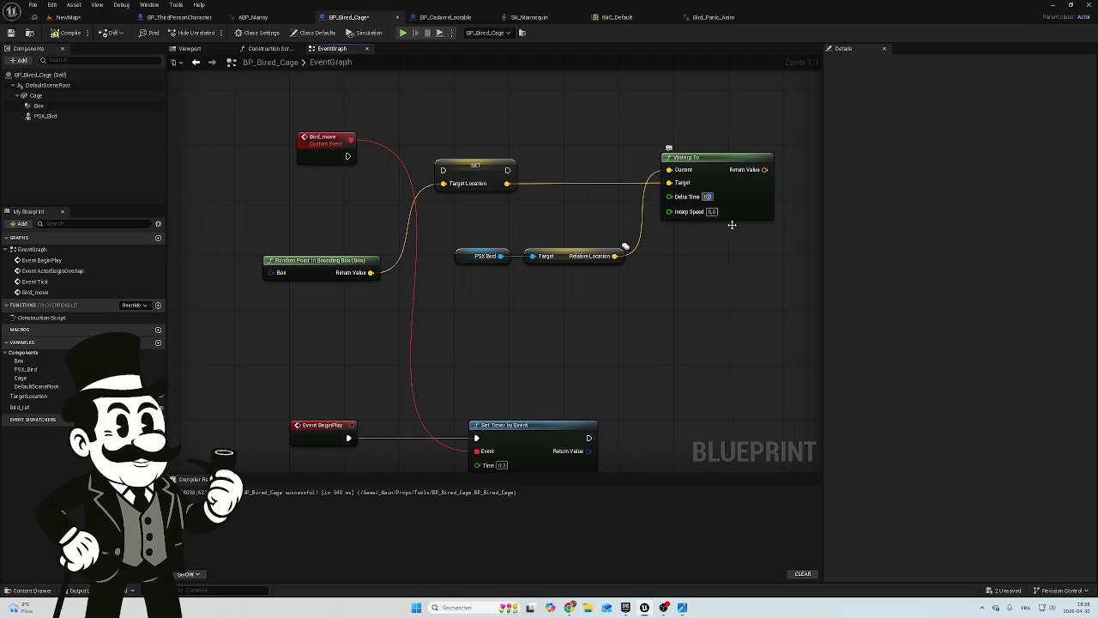
{"action": "type", "text": "0.4"}
{"action": "key", "text": "Return"}
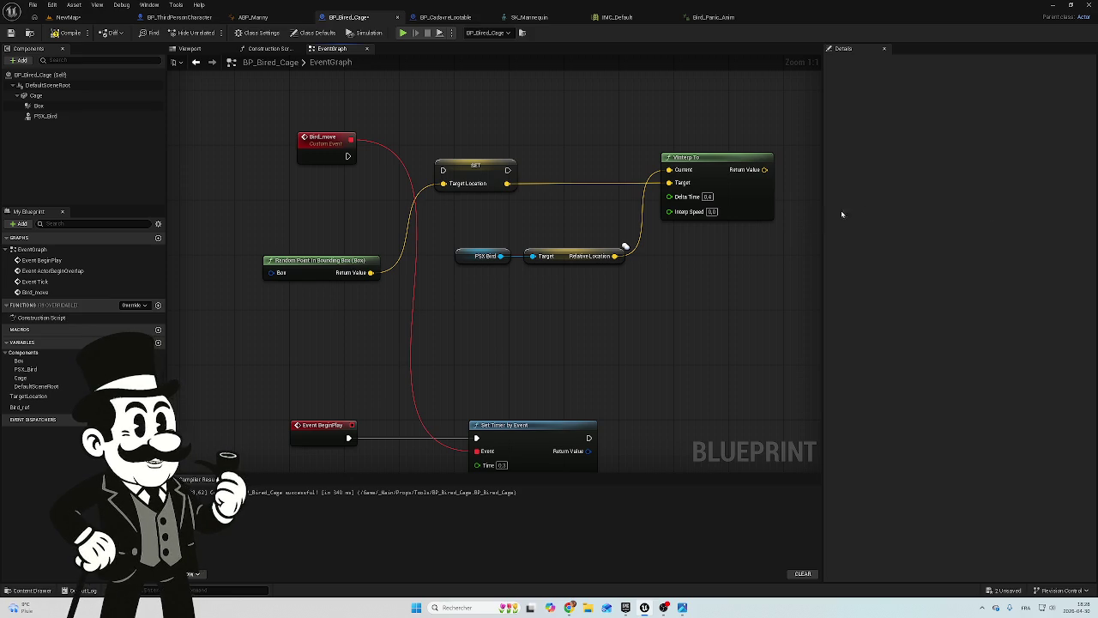
{"action": "left_click", "coordinate": [712, 211]}
{"action": "type", "text": "5"}
{"action": "key", "text": "Return"}
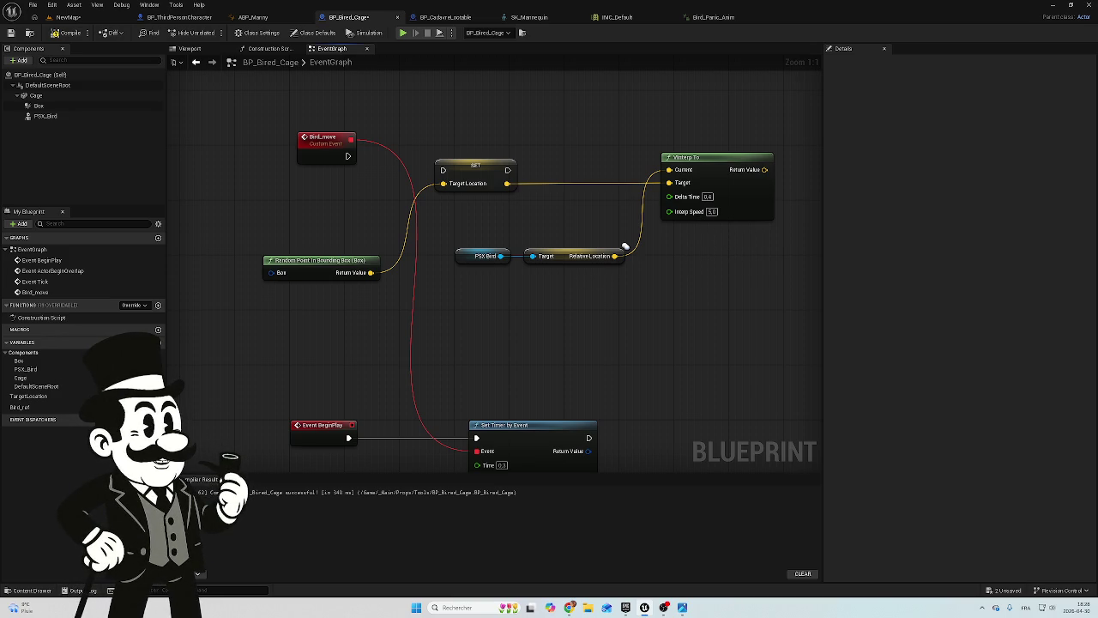
Bring the bird movement logic into view and pull a connection from VInterp To's result vector
{"action": "scroll", "coordinate": [675, 277], "scroll_direction": "down", "scroll_amount": 2}
{"action": "mouse_move", "coordinate": [674, 277]}
{"action": "left_mouse_down"}
{"action": "mouse_move", "coordinate": [406, 295]}
{"action": "mouse_move", "coordinate": [455, 289]}
{"action": "mouse_move", "coordinate": [497, 318]}
{"action": "left_mouse_up"}
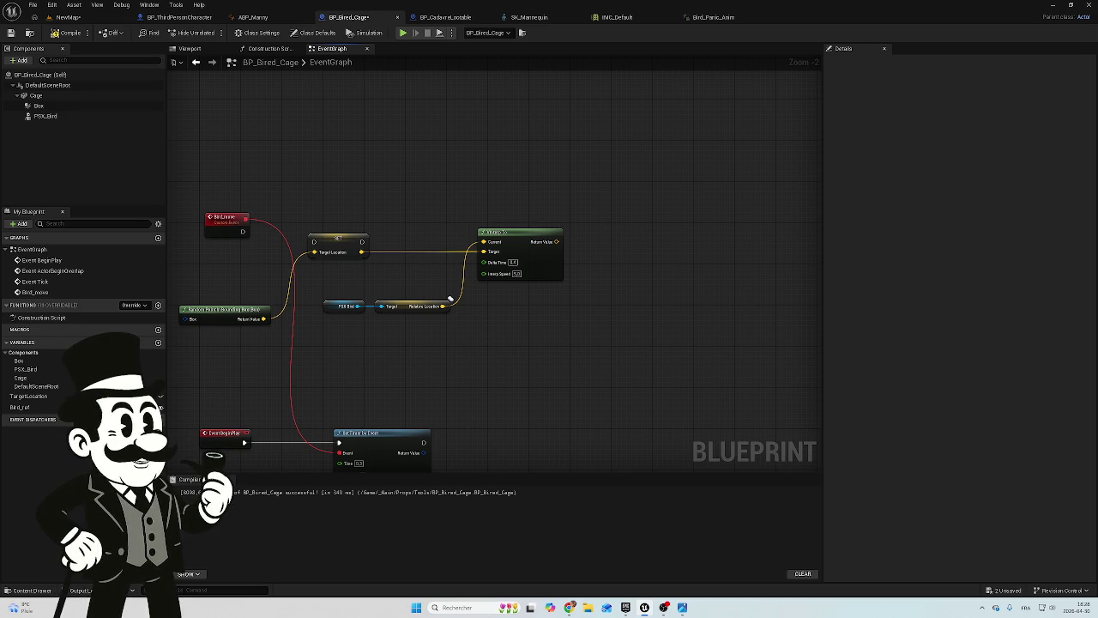
{"action": "left_click_drag", "start_coordinate": [556, 242], "coordinate": [622, 248]}
Create a Set Relative Location node for PSX_Bird taking VInterp To's result as New Location
{"action": "type", "text": "s"}
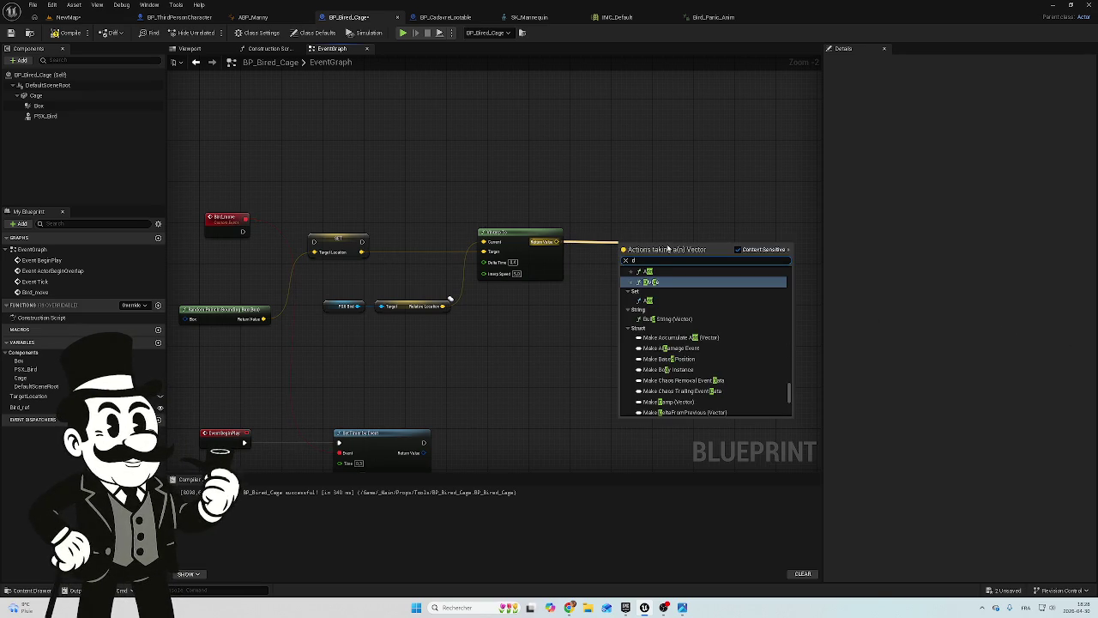
{"action": "type", "text": "et re"}
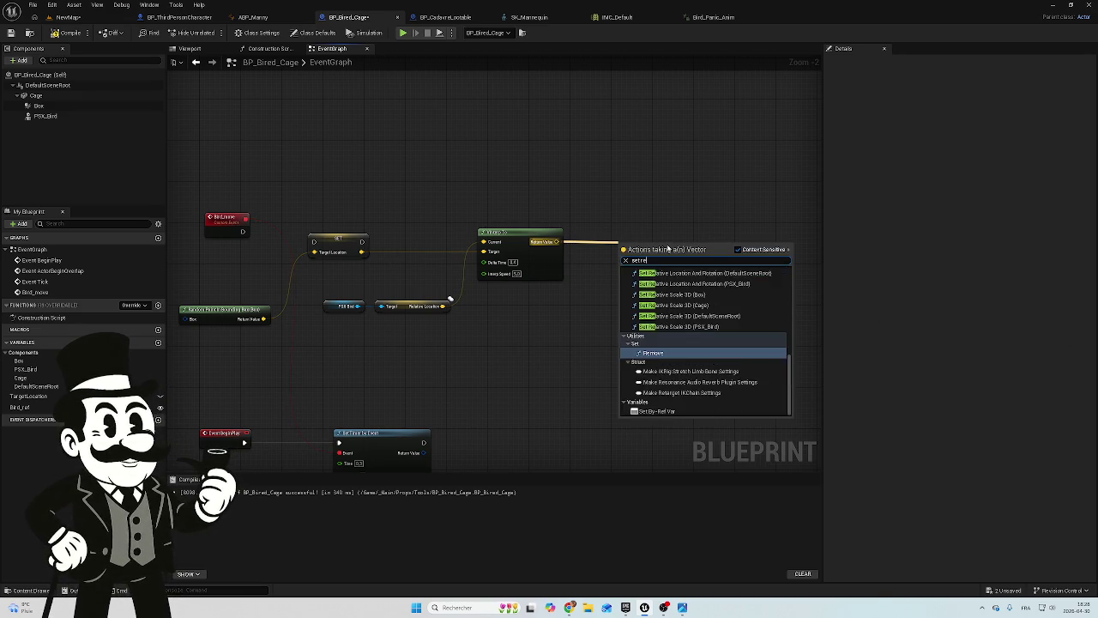
{"action": "type", "text": "lati"}
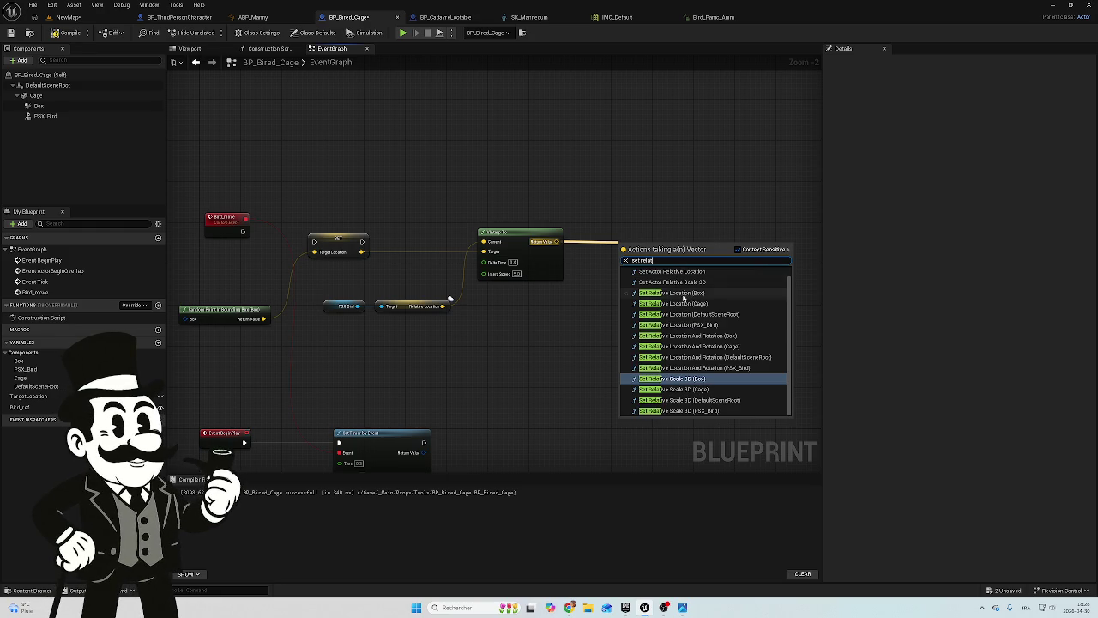
{"action": "type", "text": "ve"}
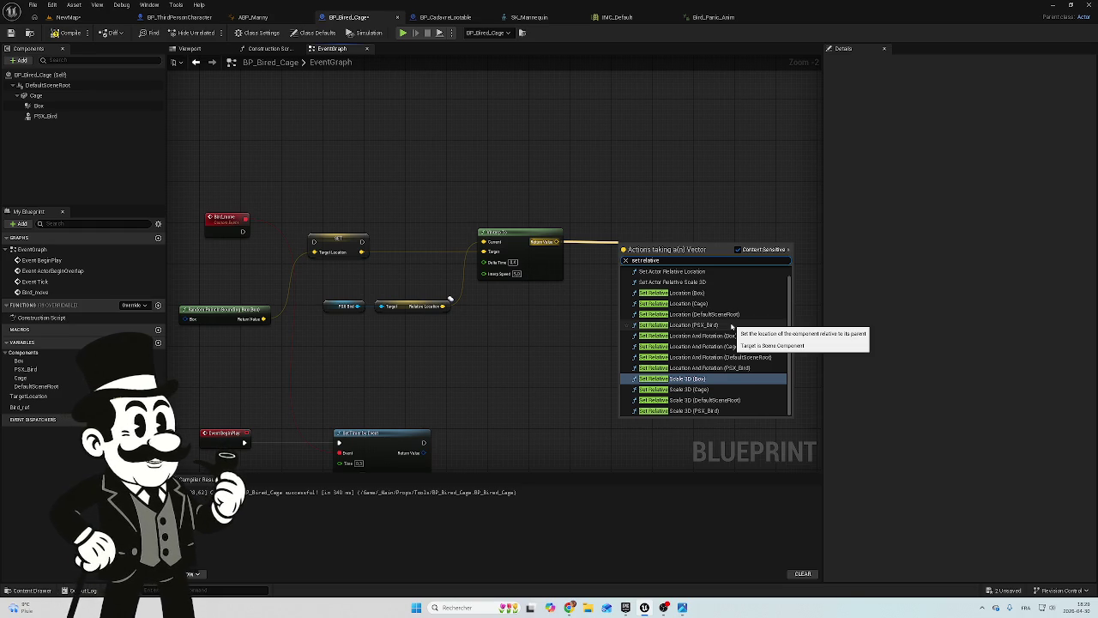
{"action": "key", "text": "Escape"}
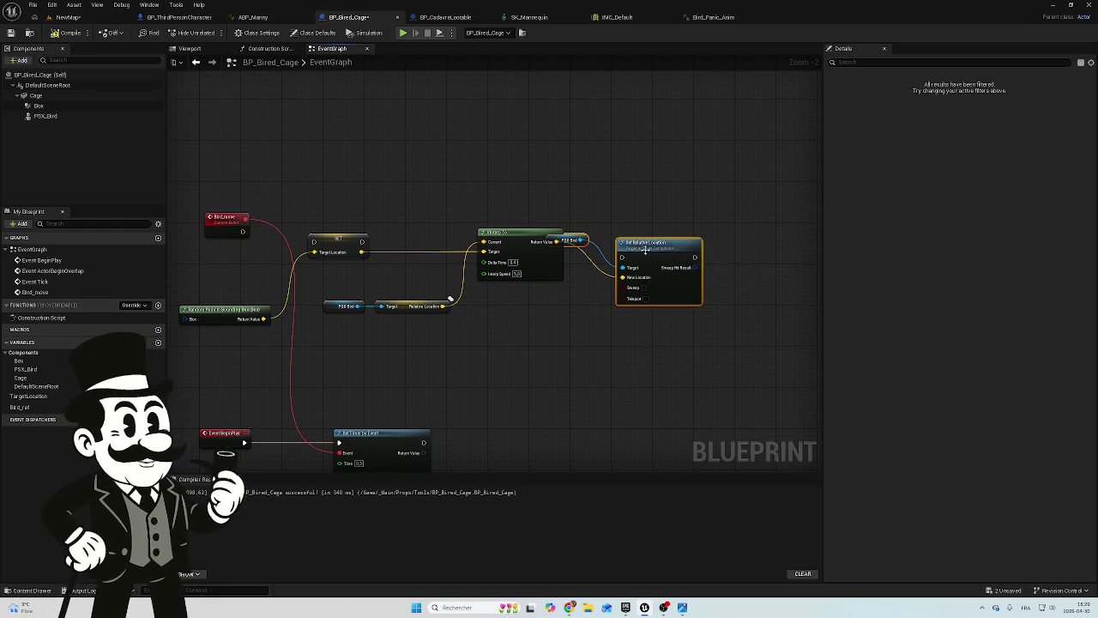
{"action": "mouse_move", "coordinate": [633, 241]}
{"action": "left_mouse_down"}
{"action": "mouse_move", "coordinate": [632, 221]}
{"action": "mouse_move", "coordinate": [631, 241]}
{"action": "mouse_move", "coordinate": [569, 273]}
{"action": "mouse_move", "coordinate": [615, 227]}
{"action": "mouse_move", "coordinate": [572, 197]}
{"action": "mouse_move", "coordinate": [640, 286]}
{"action": "mouse_move", "coordinate": [641, 271]}
{"action": "left_mouse_up"}
{"action": "left_click", "coordinate": [568, 198]}
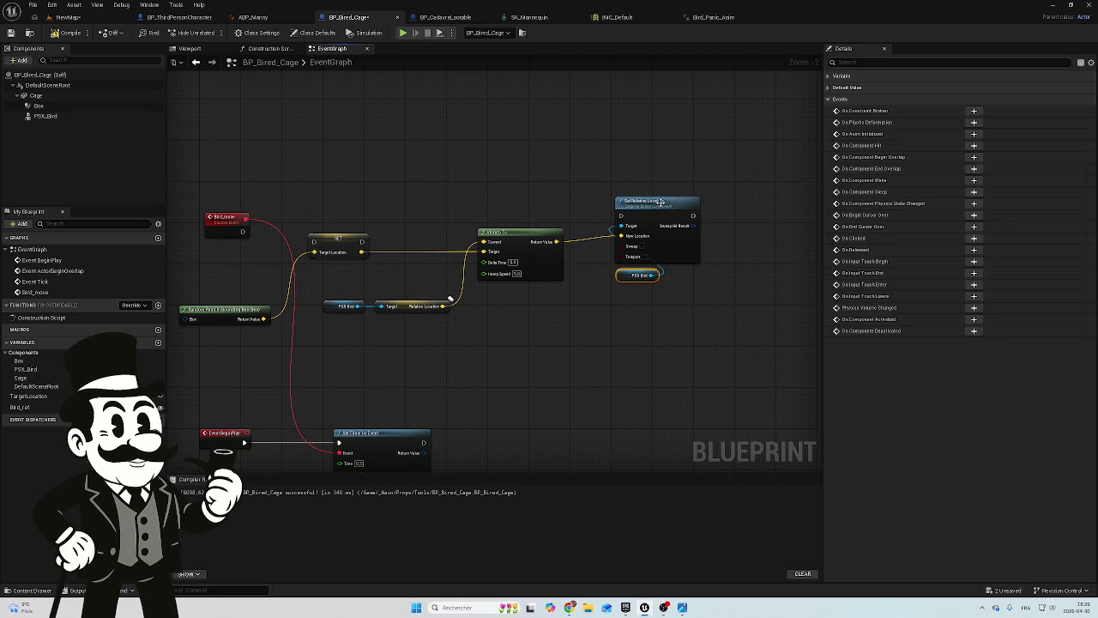
Pack Get Relative Location, Random Point in Bounding Box, Set Relative Location and PSX Bird closer together
{"action": "mouse_move", "coordinate": [471, 194]}
{"action": "left_mouse_down"}
{"action": "mouse_move", "coordinate": [553, 269]}
{"action": "mouse_move", "coordinate": [508, 272]}
{"action": "left_mouse_up"}
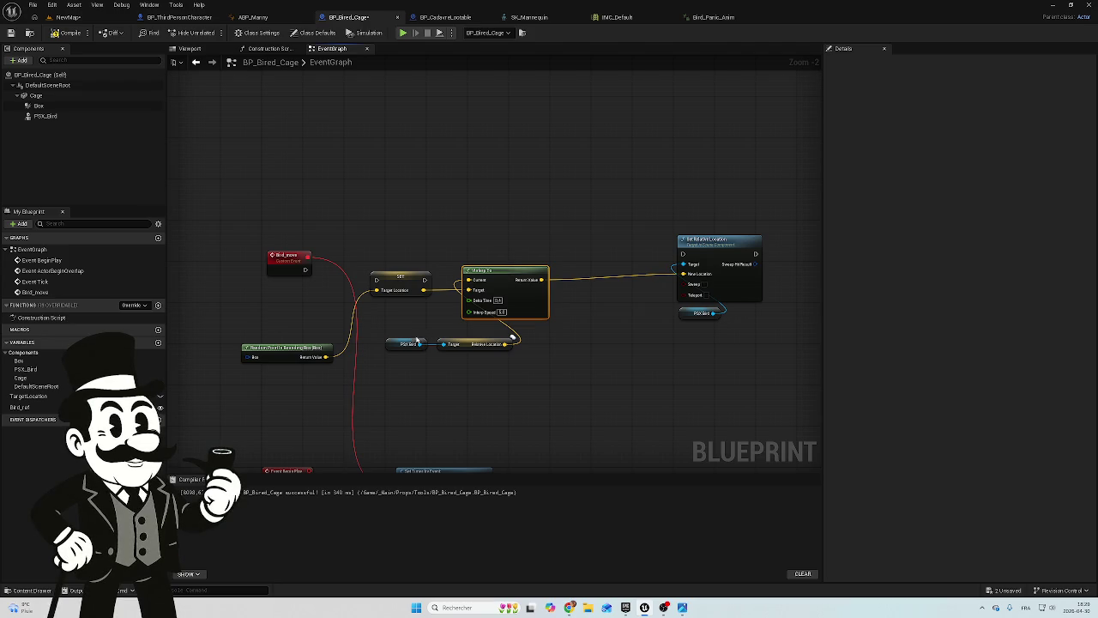
{"action": "mouse_move", "coordinate": [472, 343]}
{"action": "left_mouse_down"}
{"action": "mouse_move", "coordinate": [403, 313]}
{"action": "mouse_move", "coordinate": [384, 329]}
{"action": "left_mouse_up"}
{"action": "left_click", "coordinate": [395, 343]}
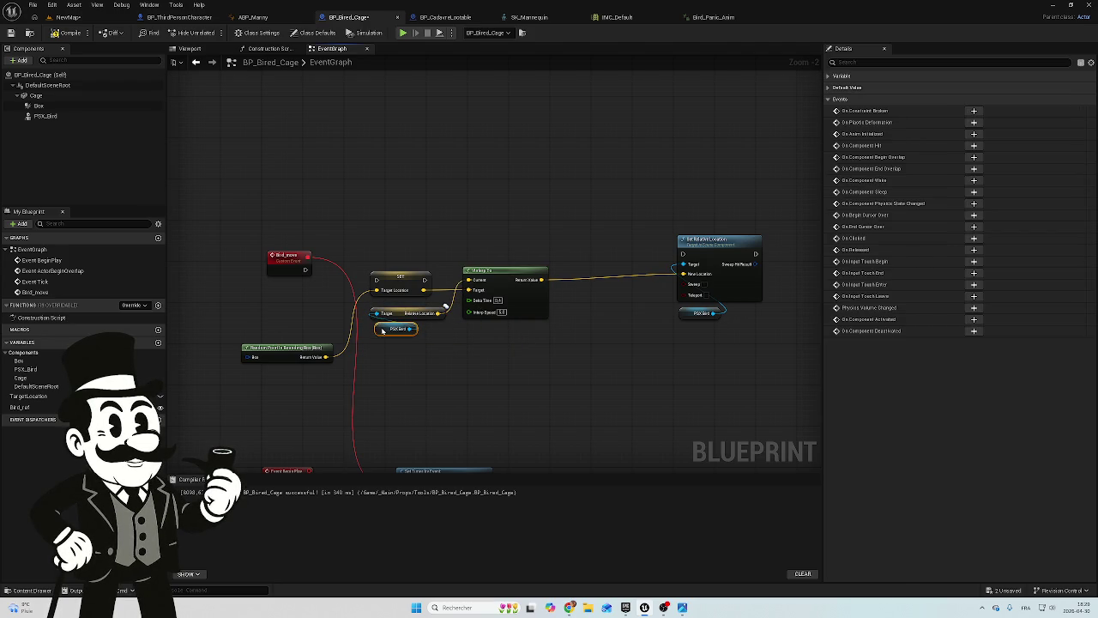
{"action": "left_click_drag", "start_coordinate": [286, 349], "coordinate": [289, 307]}
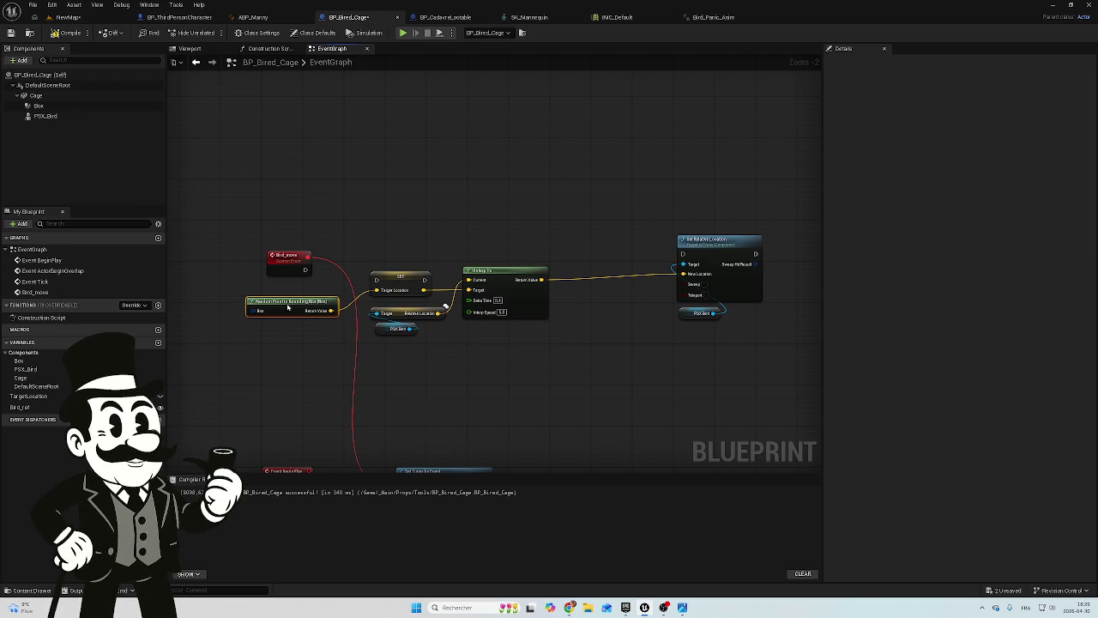
{"action": "left_click_drag", "start_coordinate": [719, 246], "coordinate": [612, 241]}
{"action": "mouse_move", "coordinate": [688, 314]}
{"action": "left_mouse_down"}
{"action": "mouse_move", "coordinate": [573, 302]}
{"action": "mouse_move", "coordinate": [578, 316]}
{"action": "left_mouse_up"}
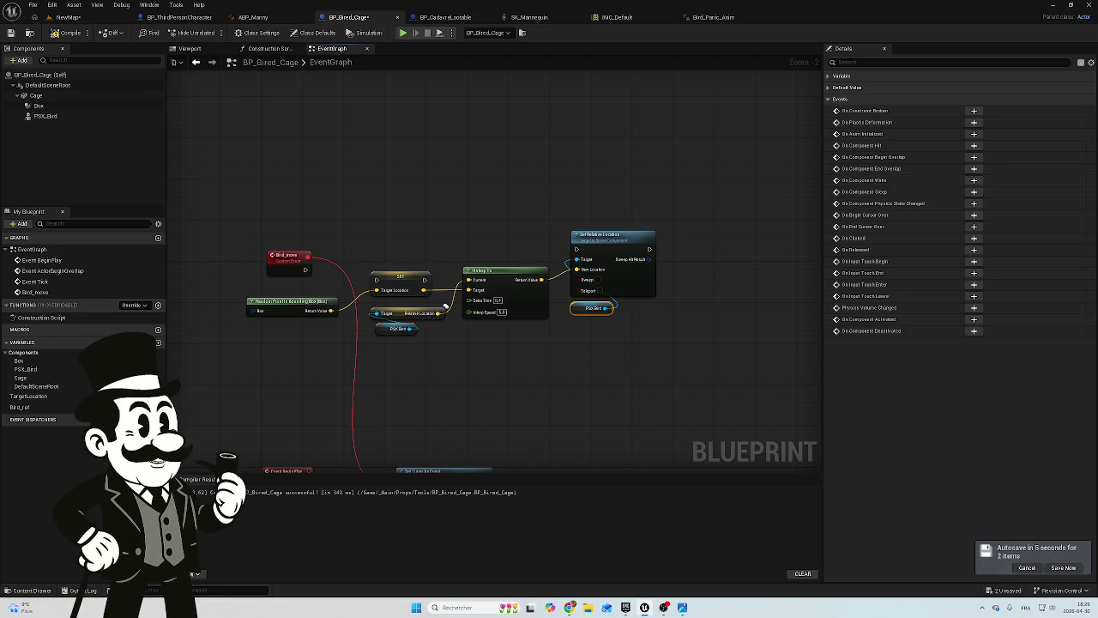
Add a Find Look at Rotation node fed from the SET node's Target Location
{"action": "scroll", "coordinate": [397, 238], "scroll_direction": "up", "scroll_amount": 2}
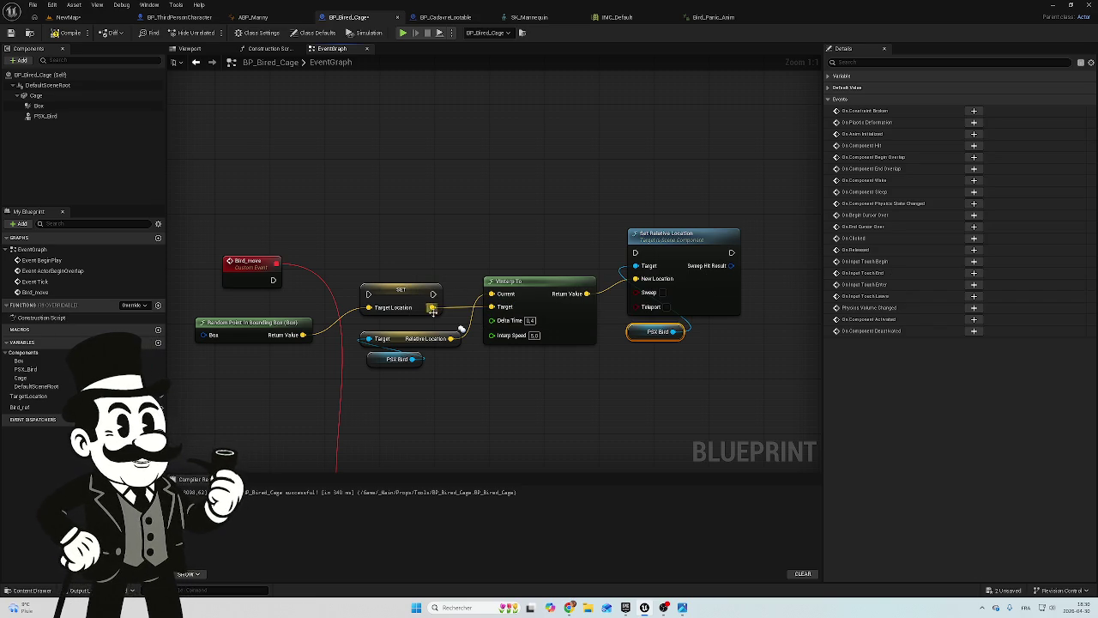
{"action": "mouse_move", "coordinate": [433, 308]}
{"action": "left_mouse_down"}
{"action": "mouse_move", "coordinate": [464, 273]}
{"action": "mouse_move", "coordinate": [461, 244]}
{"action": "left_mouse_up"}
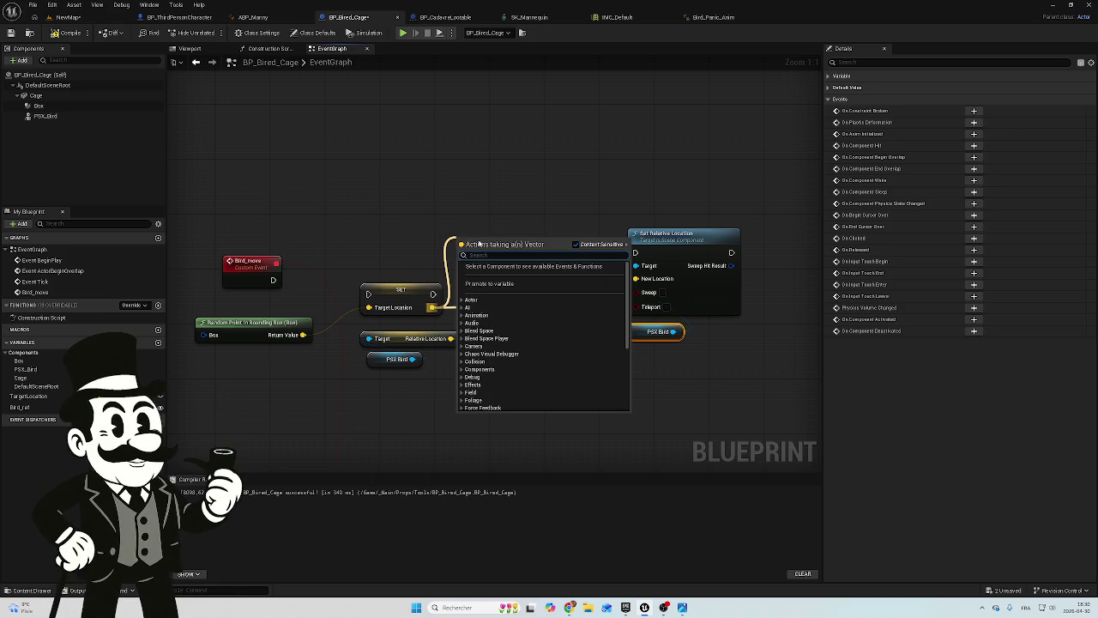
{"action": "type", "text": "fin"}
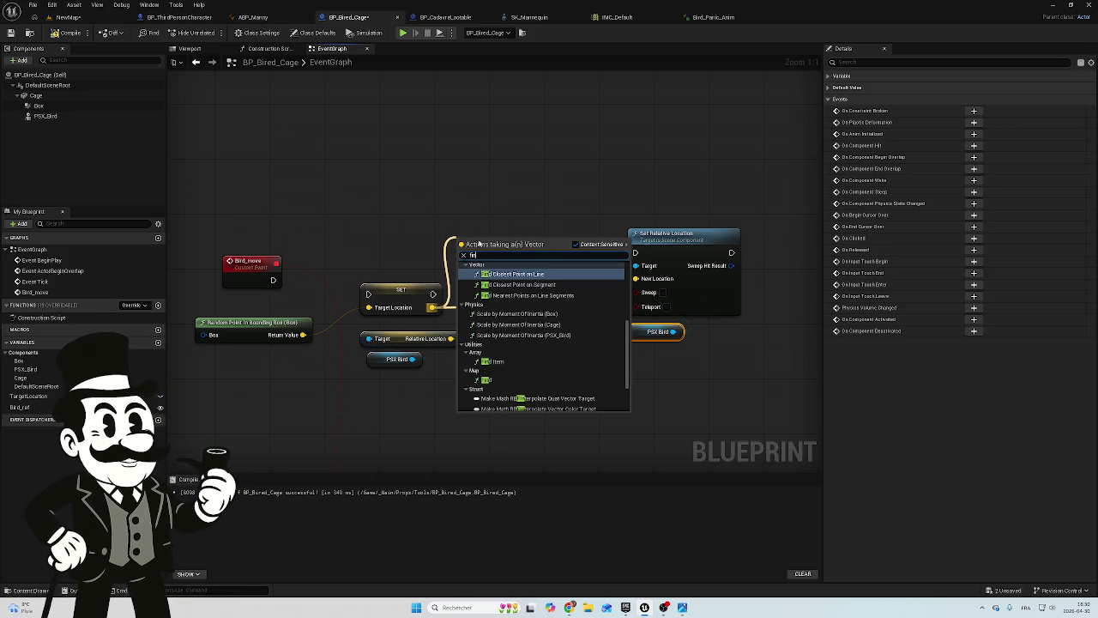
{"action": "type", "text": "d"}
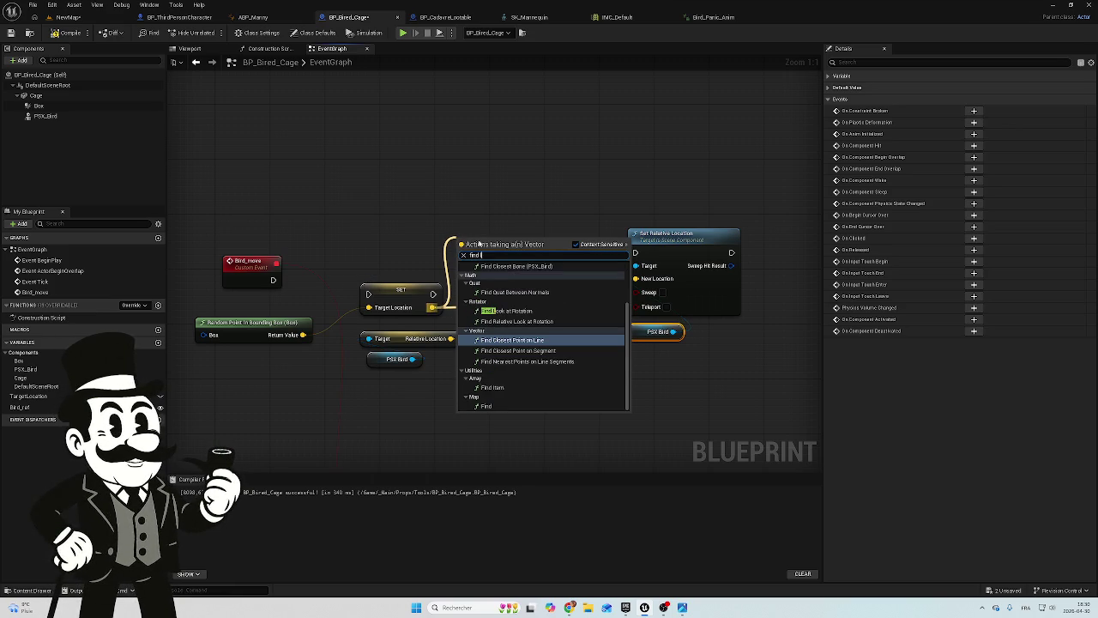
{"action": "type", "text": " lo"}
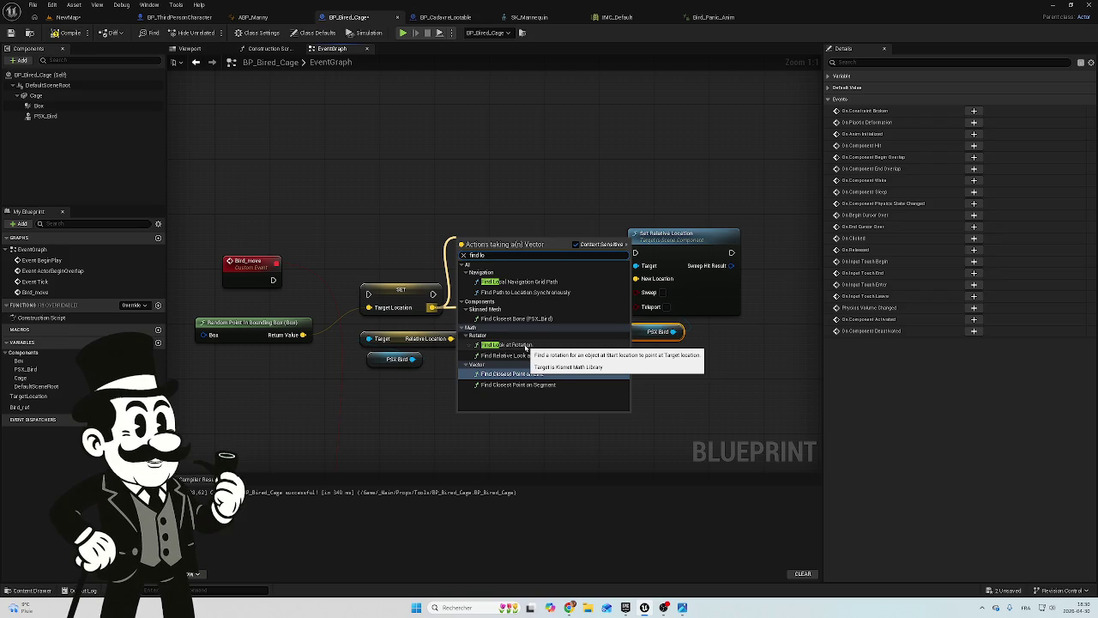
{"action": "left_click", "coordinate": [525, 347]}
{"action": "left_click_drag", "start_coordinate": [494, 251], "coordinate": [529, 253]}
Reposition Set Relative Location, its PSX Bird getter, and the SET, VInterp To and rotation nodes
{"action": "left_click", "coordinate": [695, 213]}
{"action": "left_click_drag", "start_coordinate": [695, 213], "coordinate": [649, 351]}
{"action": "mouse_move", "coordinate": [667, 238]}
{"action": "left_mouse_down"}
{"action": "mouse_move", "coordinate": [699, 245]}
{"action": "mouse_move", "coordinate": [683, 201]}
{"action": "mouse_move", "coordinate": [704, 223]}
{"action": "mouse_move", "coordinate": [702, 236]}
{"action": "mouse_move", "coordinate": [676, 236]}
{"action": "mouse_move", "coordinate": [685, 182]}
{"action": "mouse_move", "coordinate": [668, 186]}
{"action": "left_mouse_up"}
{"action": "left_click_drag", "start_coordinate": [526, 206], "coordinate": [358, 369]}
{"action": "mouse_move", "coordinate": [534, 245]}
{"action": "left_mouse_down"}
{"action": "mouse_move", "coordinate": [515, 311]}
{"action": "mouse_move", "coordinate": [532, 294]}
{"action": "mouse_move", "coordinate": [525, 305]}
{"action": "left_mouse_up"}
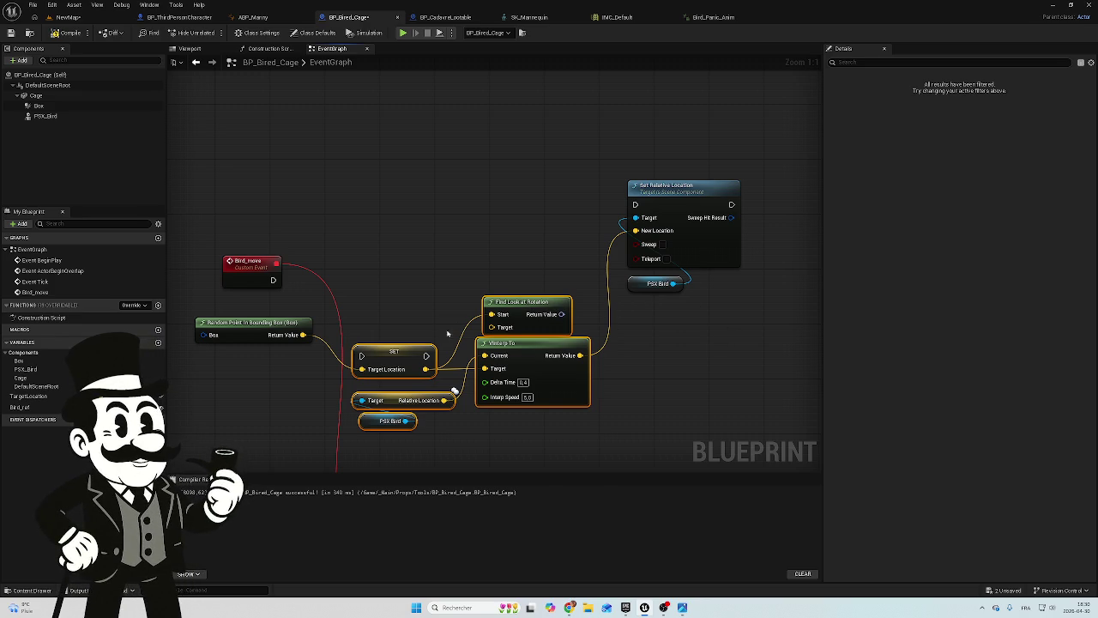
{"action": "left_click_drag", "start_coordinate": [393, 355], "coordinate": [399, 317]}
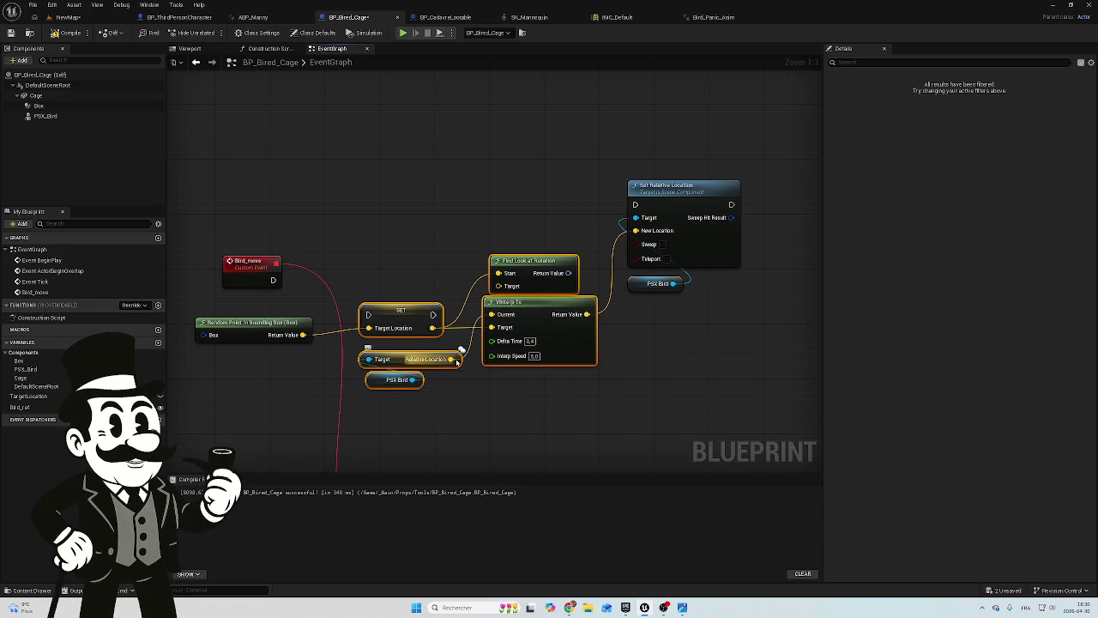
Raise the SET, VInterp To and Find Look at Rotation group slightly, then deselect it
{"action": "mouse_move", "coordinate": [452, 358]}
{"action": "left_mouse_down"}
{"action": "mouse_move", "coordinate": [452, 344]}
{"action": "mouse_move", "coordinate": [461, 349]}
{"action": "left_mouse_up"}
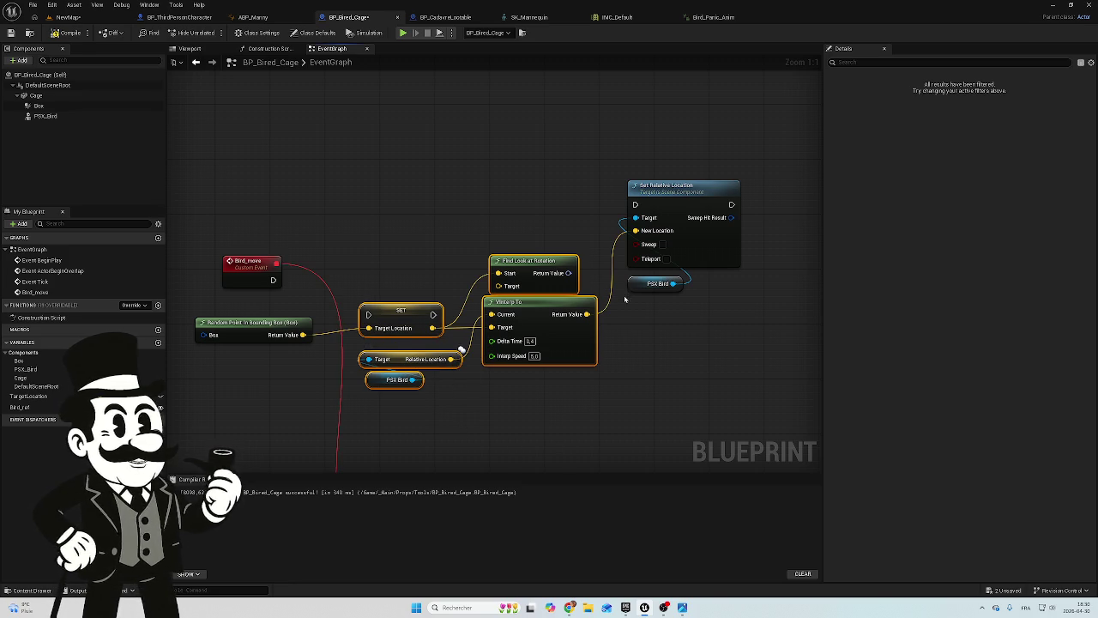
{"action": "left_click", "coordinate": [702, 369]}
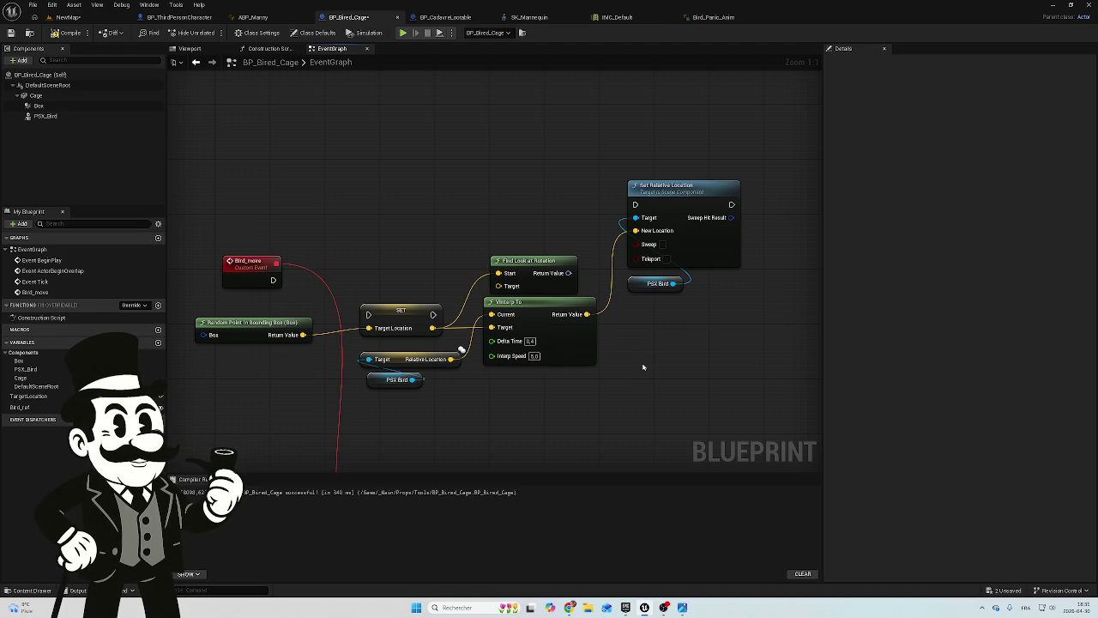
{"action": "scroll", "coordinate": [643, 368], "scroll_direction": "down", "scroll_amount": 2}
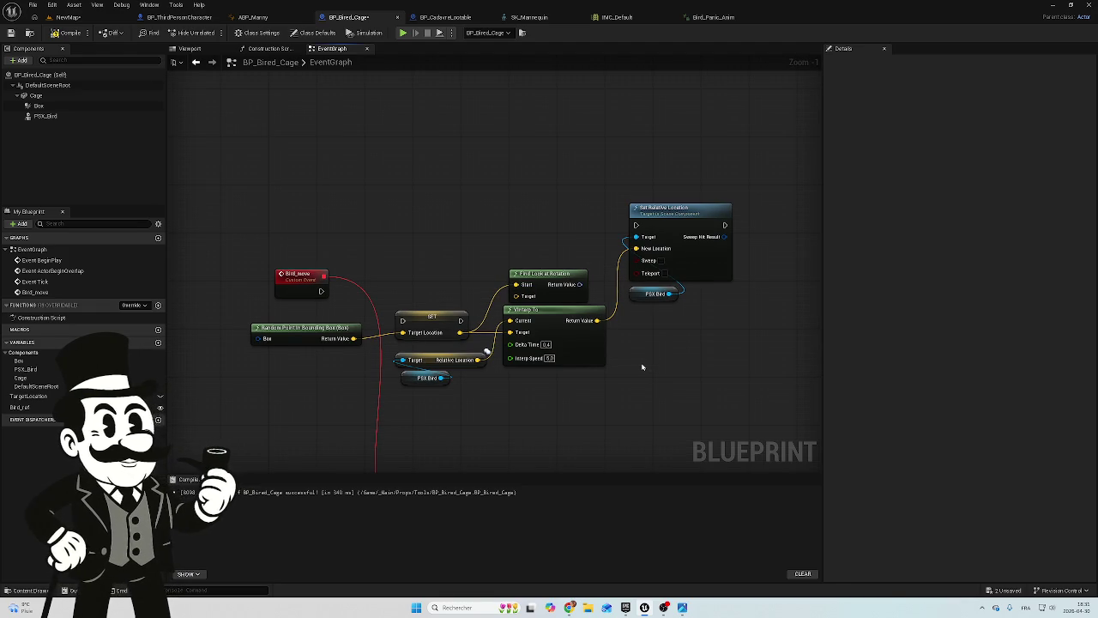
Capture a screenshot of the node graph and nudge the PSX Bird getter slightly lower
{"action": "key", "text": "super+shift+s"}
{"action": "mouse_move", "coordinate": [766, 171]}
{"action": "left_mouse_down"}
{"action": "mouse_move", "coordinate": [381, 404]}
{"action": "mouse_move", "coordinate": [232, 452]}
{"action": "left_mouse_up"}
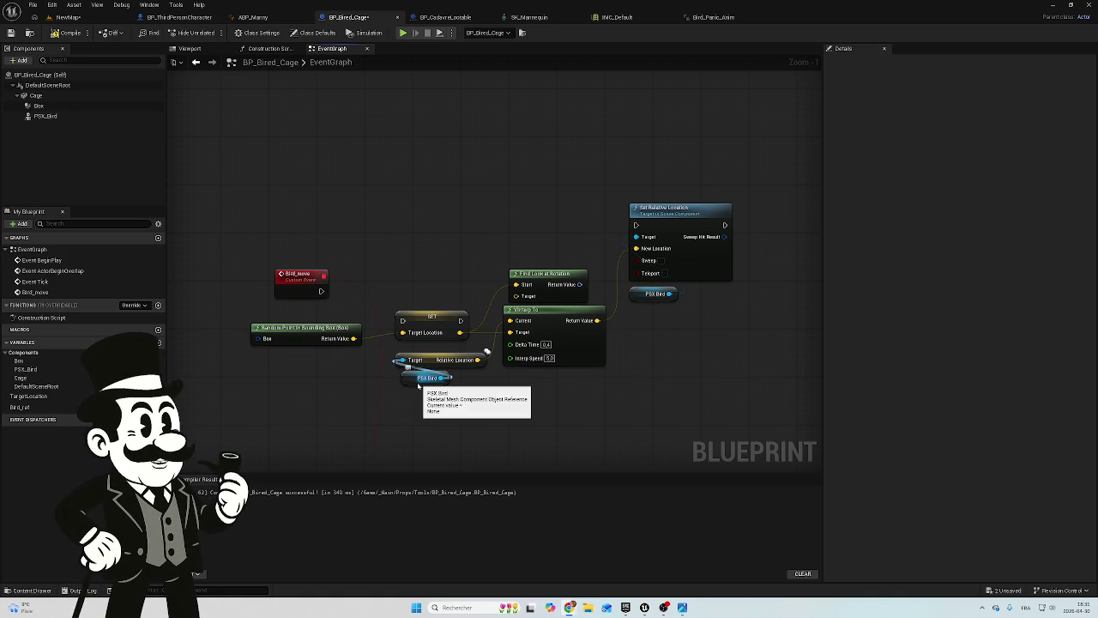
{"action": "left_click_drag", "start_coordinate": [411, 383], "coordinate": [411, 403]}
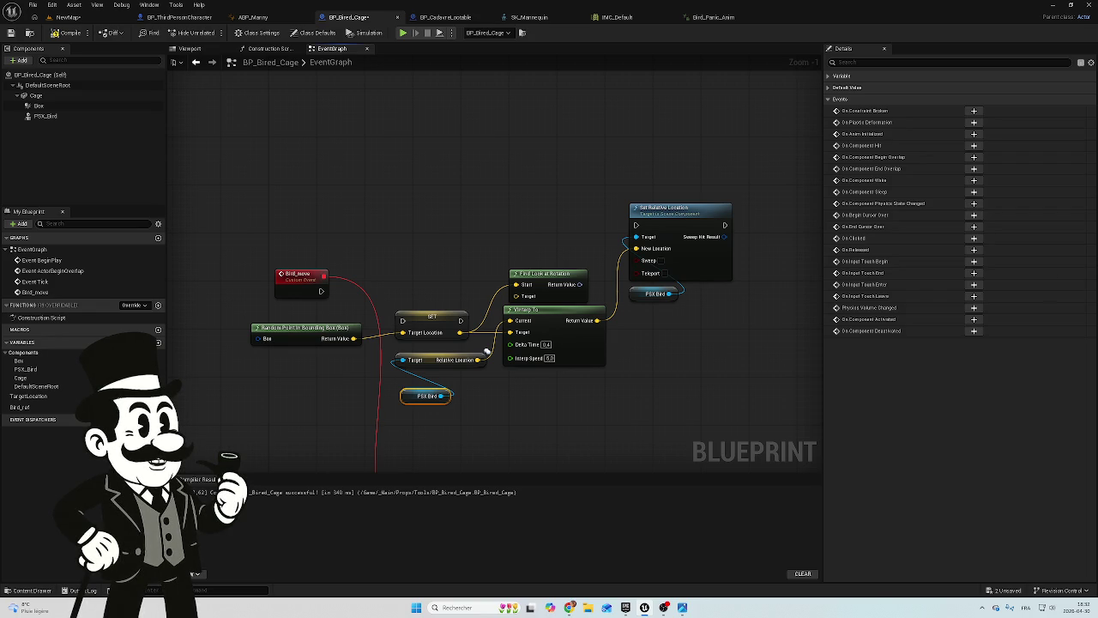
{"action": "left_click_drag", "start_coordinate": [525, 414], "coordinate": [582, 311]}
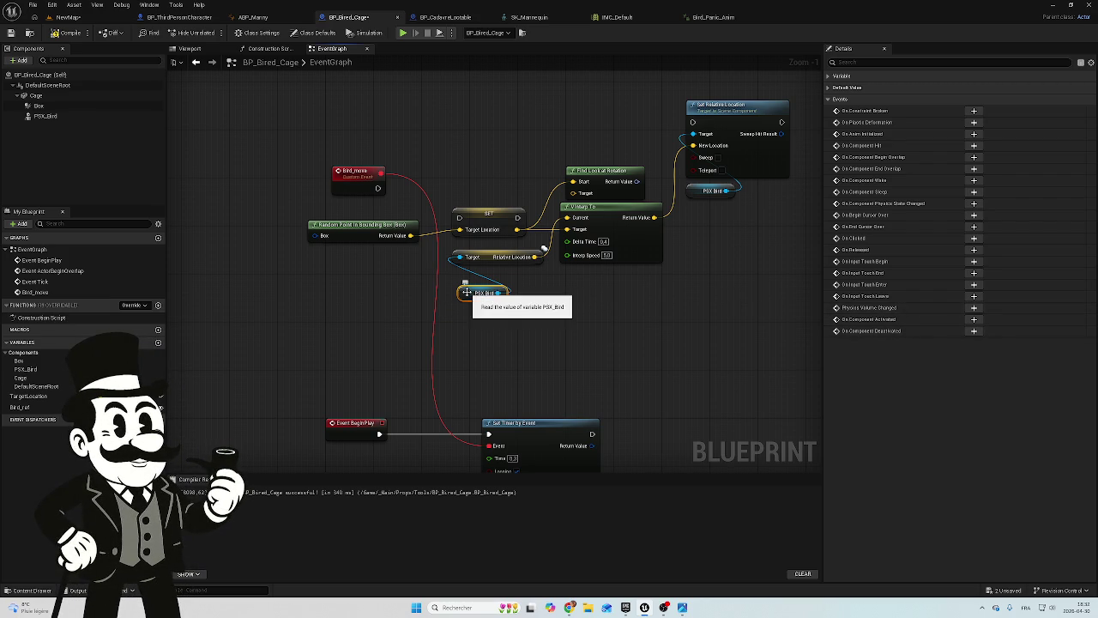
Detach PSX Bird from Get Relative Location's Target, then wire Bird_move's execution into Set Relative Location
{"action": "mouse_move", "coordinate": [477, 276]}
{"action": "left_mouse_down"}
{"action": "mouse_move", "coordinate": [468, 289]}
{"action": "mouse_move", "coordinate": [232, 272]}
{"action": "mouse_move", "coordinate": [314, 233]}
{"action": "left_mouse_up"}
{"action": "left_click", "coordinate": [303, 290]}
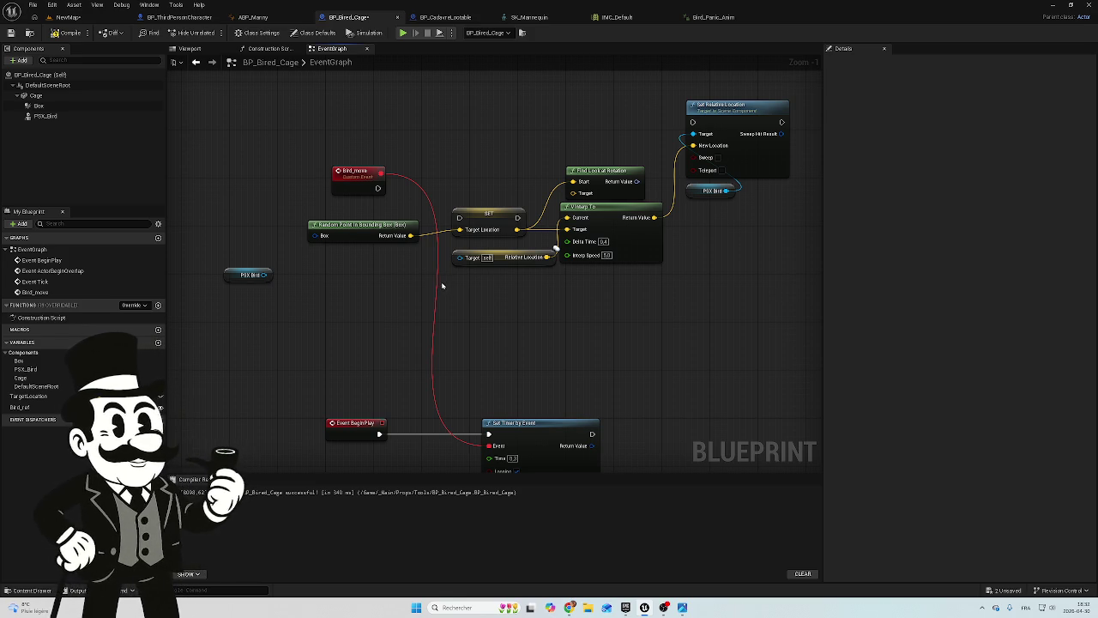
{"action": "key", "text": "ctrl+z"}
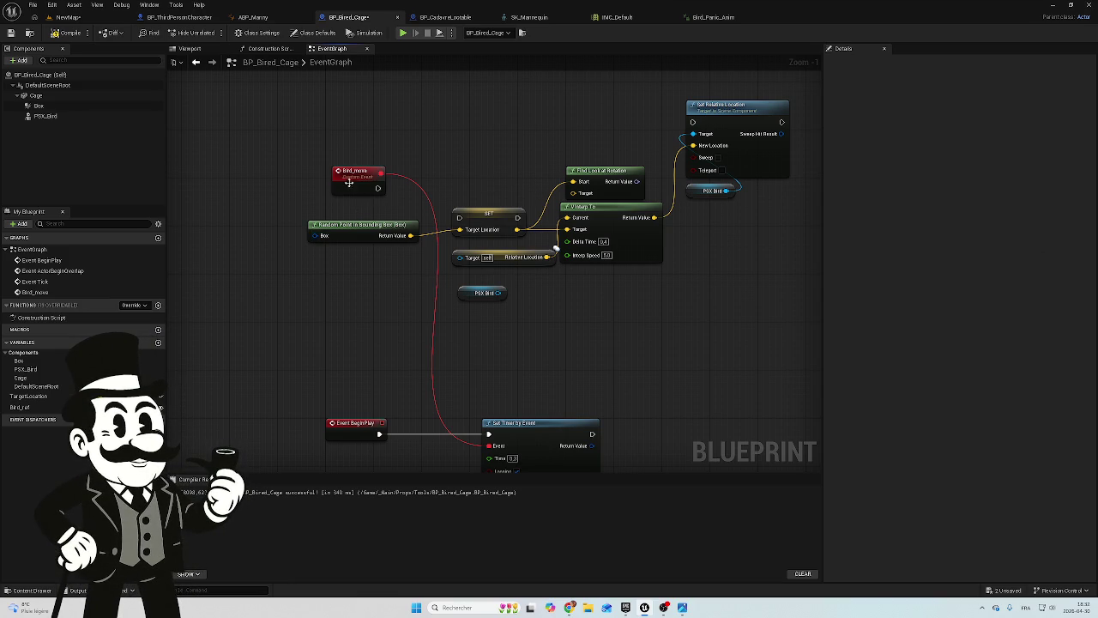
{"action": "left_click_drag", "start_coordinate": [356, 176], "coordinate": [254, 172]}
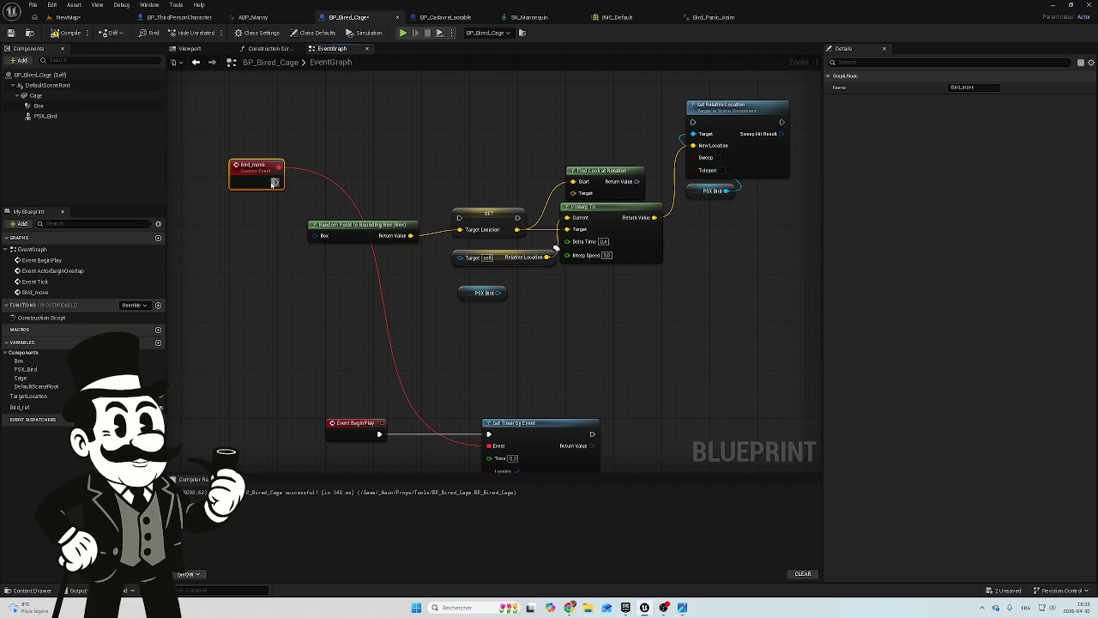
{"action": "mouse_move", "coordinate": [276, 181]}
{"action": "left_mouse_down"}
{"action": "mouse_move", "coordinate": [701, 134]}
{"action": "mouse_move", "coordinate": [692, 122]}
{"action": "left_mouse_up"}
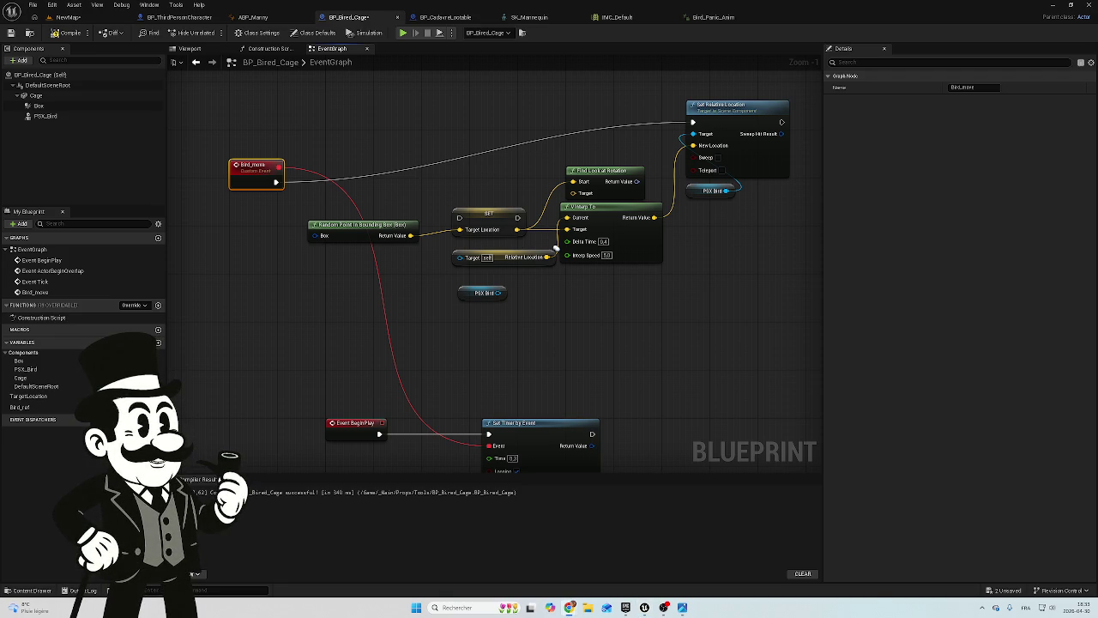
{"action": "scroll", "coordinate": [696, 326], "scroll_direction": "down", "scroll_amount": 4}
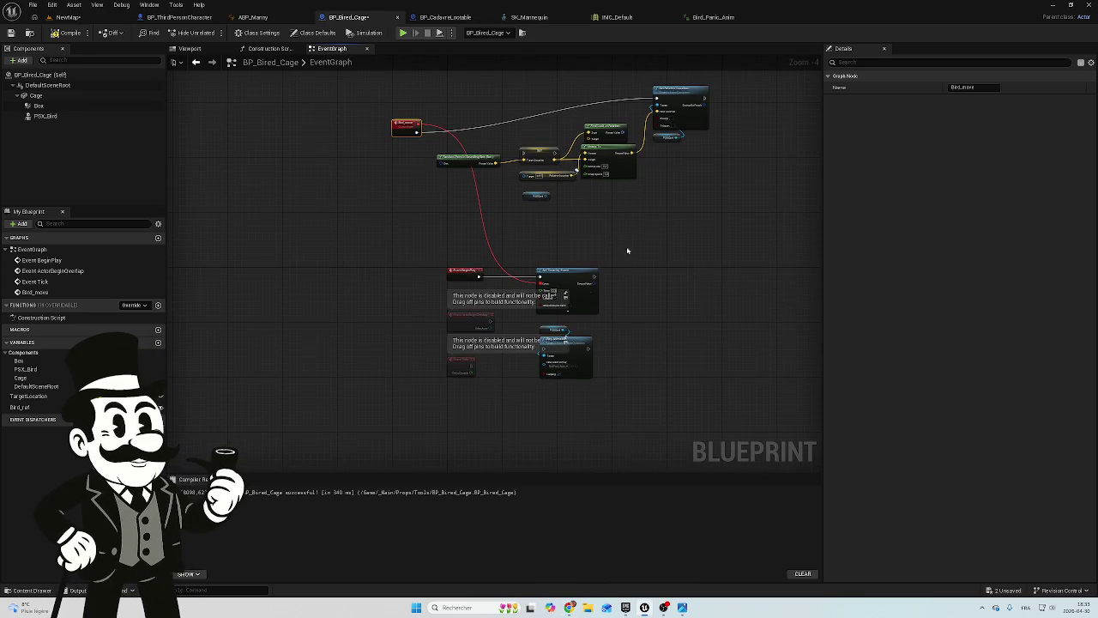
Move Event Tick, the PSX_Bird getter and Bird_move closer to the bird nodes
{"action": "mouse_move", "coordinate": [454, 365]}
{"action": "left_mouse_down"}
{"action": "mouse_move", "coordinate": [301, 256]}
{"action": "mouse_move", "coordinate": [418, 182]}
{"action": "mouse_move", "coordinate": [397, 175]}
{"action": "left_mouse_up"}
{"action": "scroll", "coordinate": [399, 180], "scroll_direction": "up", "scroll_amount": 2}
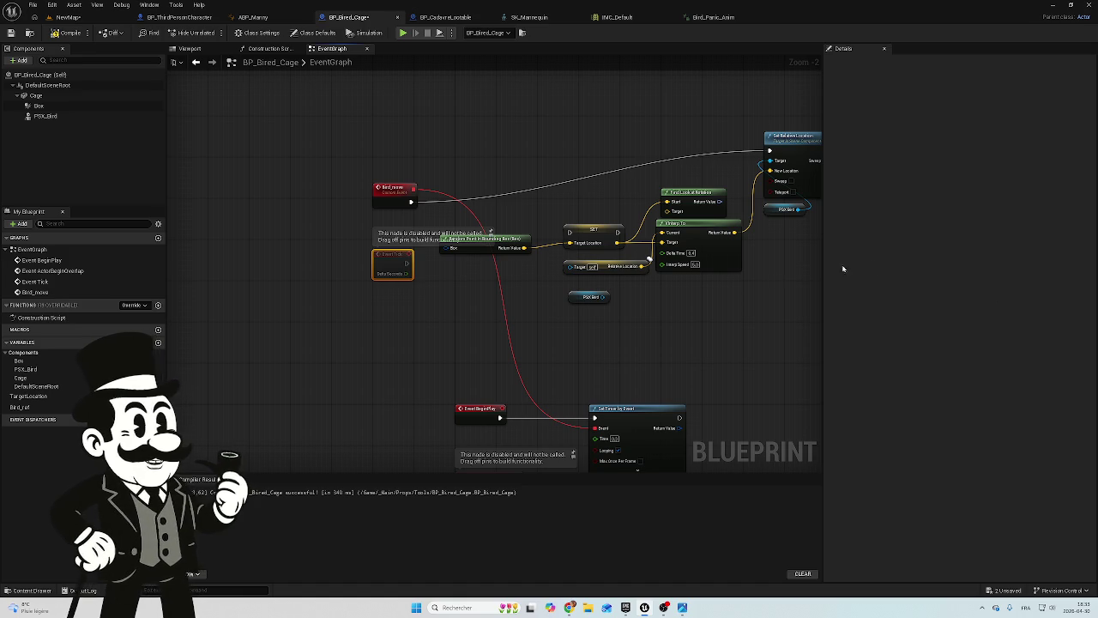
{"action": "mouse_move", "coordinate": [580, 299]}
{"action": "left_mouse_down"}
{"action": "mouse_move", "coordinate": [349, 300]}
{"action": "mouse_move", "coordinate": [384, 299]}
{"action": "left_mouse_up"}
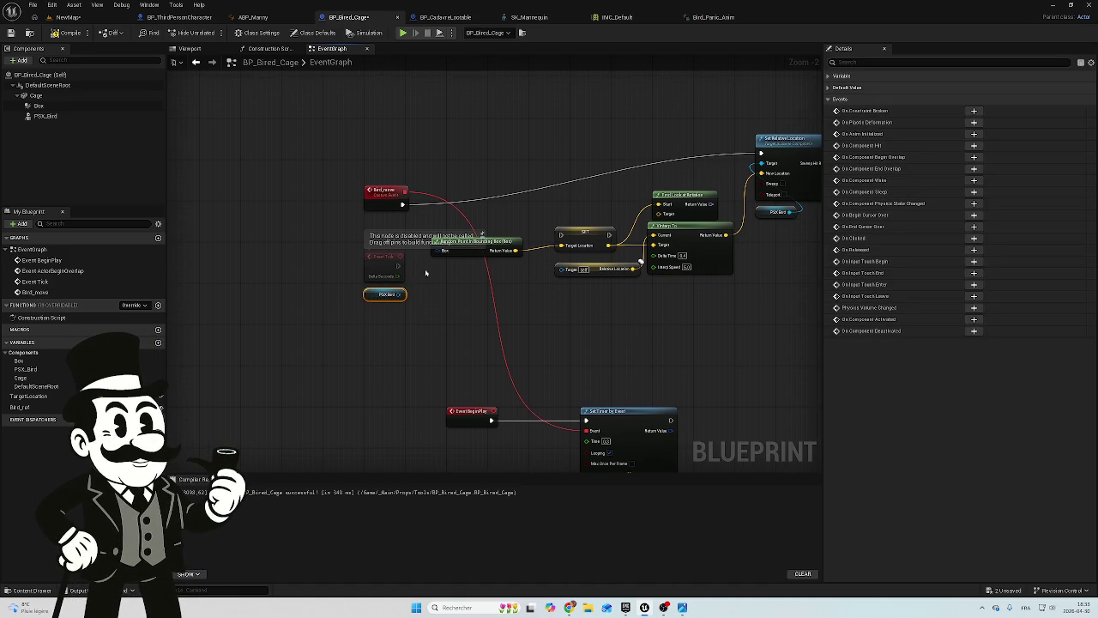
{"action": "mouse_move", "coordinate": [384, 193]}
{"action": "left_mouse_down"}
{"action": "mouse_move", "coordinate": [428, 148]}
{"action": "mouse_move", "coordinate": [450, 173]}
{"action": "left_mouse_up"}
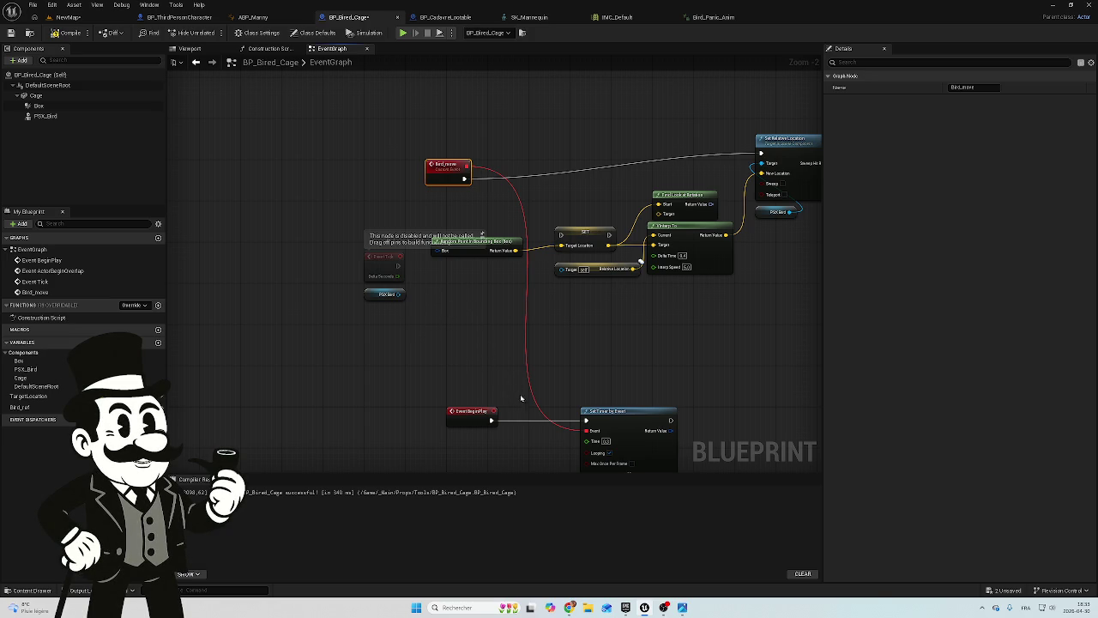
Break the delegate link from Bird_move to Set Timer by Event's Event input
{"action": "left_click_drag", "start_coordinate": [491, 419], "coordinate": [586, 419]}
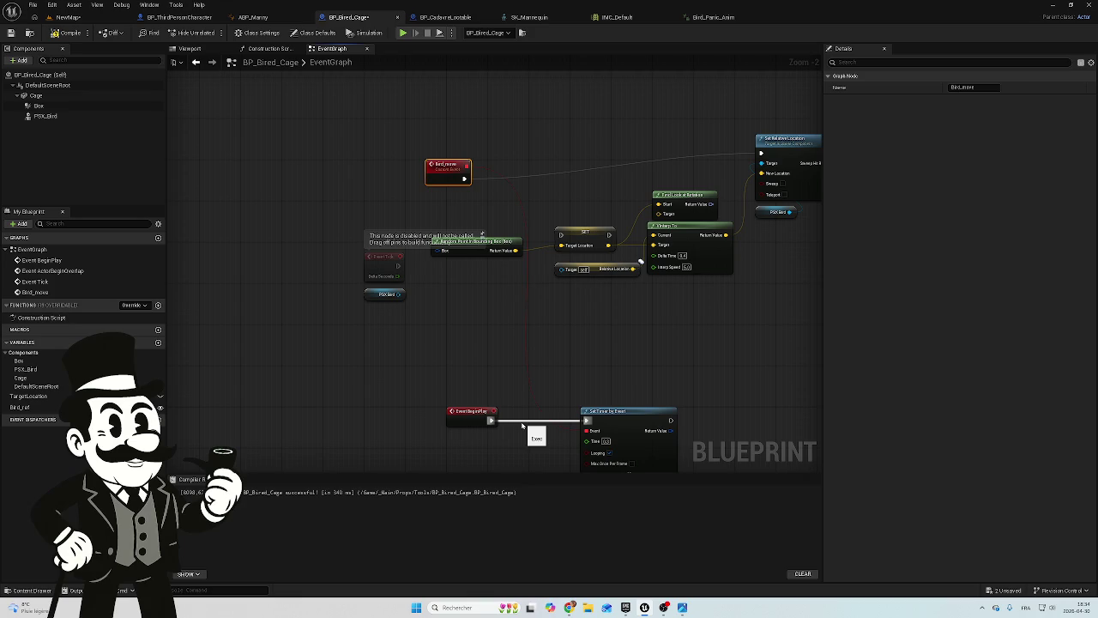
{"action": "left_click", "coordinate": [521, 425]}
{"action": "left_click", "coordinate": [524, 422], "text": "alt"}
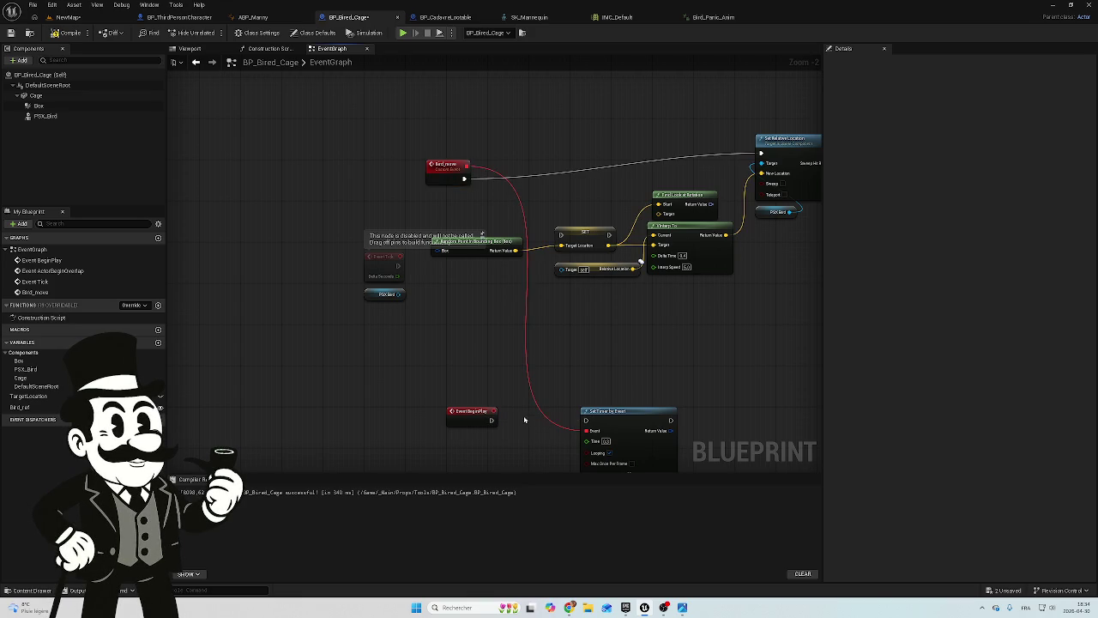
{"action": "left_click", "coordinate": [535, 409], "text": "alt"}
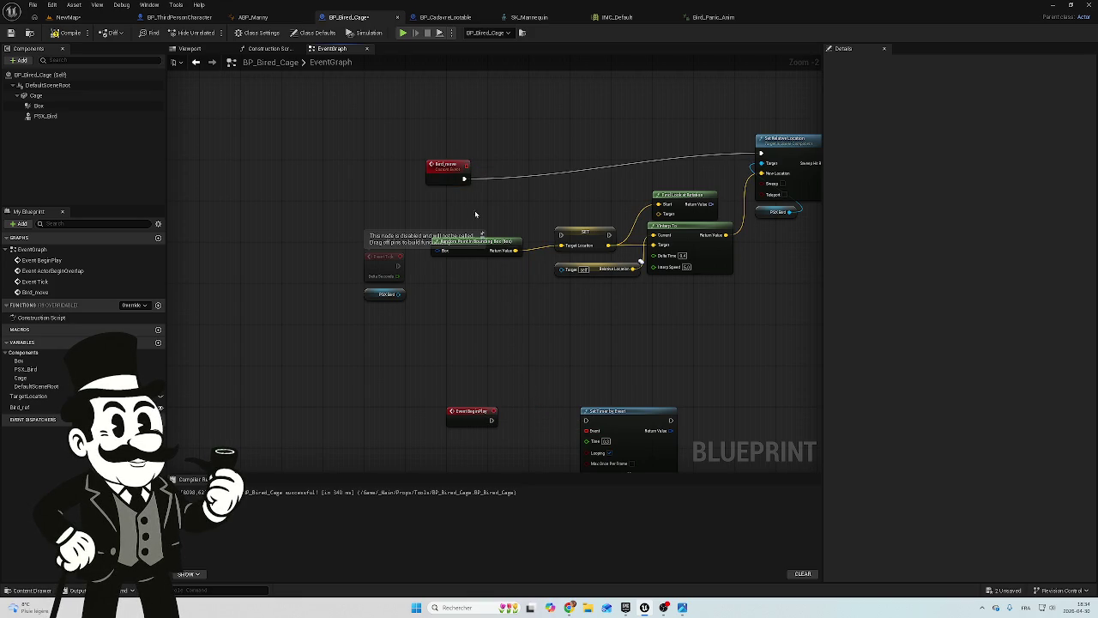
{"action": "mouse_move", "coordinate": [474, 349]}
{"action": "left_mouse_down"}
{"action": "mouse_move", "coordinate": [424, 318]}
{"action": "mouse_move", "coordinate": [655, 350]}
{"action": "left_mouse_up"}
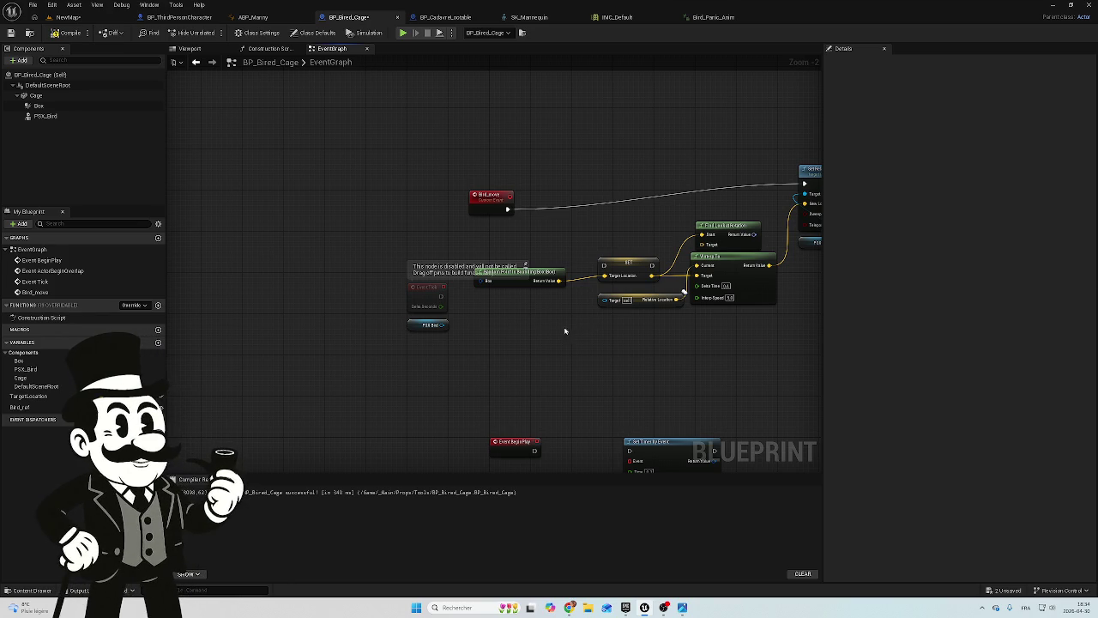
Add a Get Relative Location node off PSX Bird and feed it into VInterp To's Current
{"action": "mouse_move", "coordinate": [444, 326]}
{"action": "left_mouse_down"}
{"action": "mouse_move", "coordinate": [503, 329]}
{"action": "mouse_move", "coordinate": [476, 330]}
{"action": "left_mouse_up"}
{"action": "type", "text": "getre"}
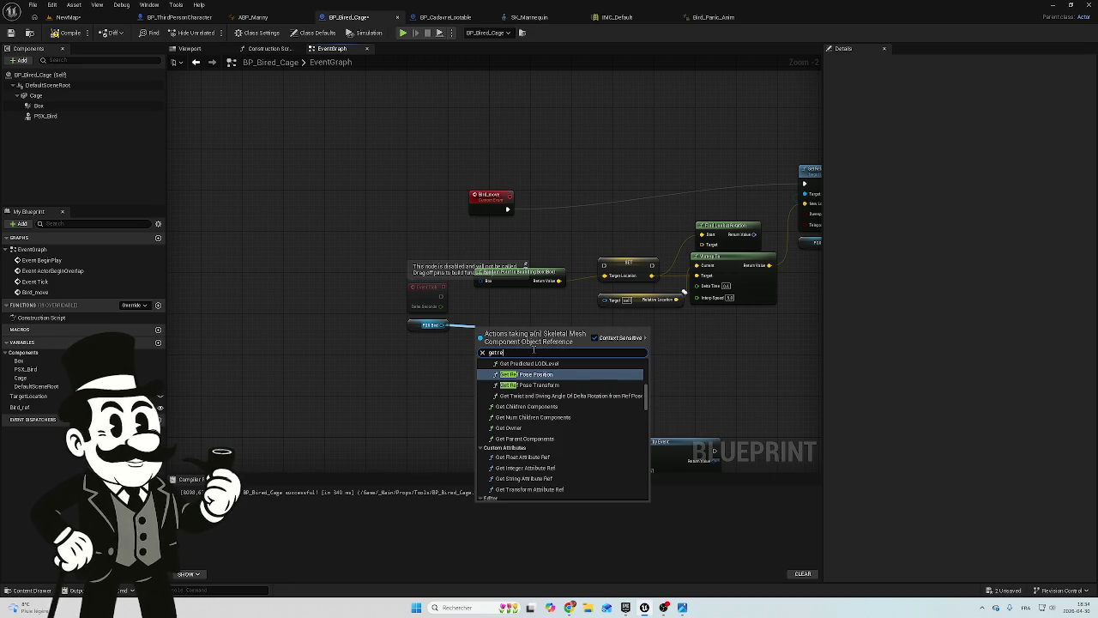
{"action": "type", "text": "lat"}
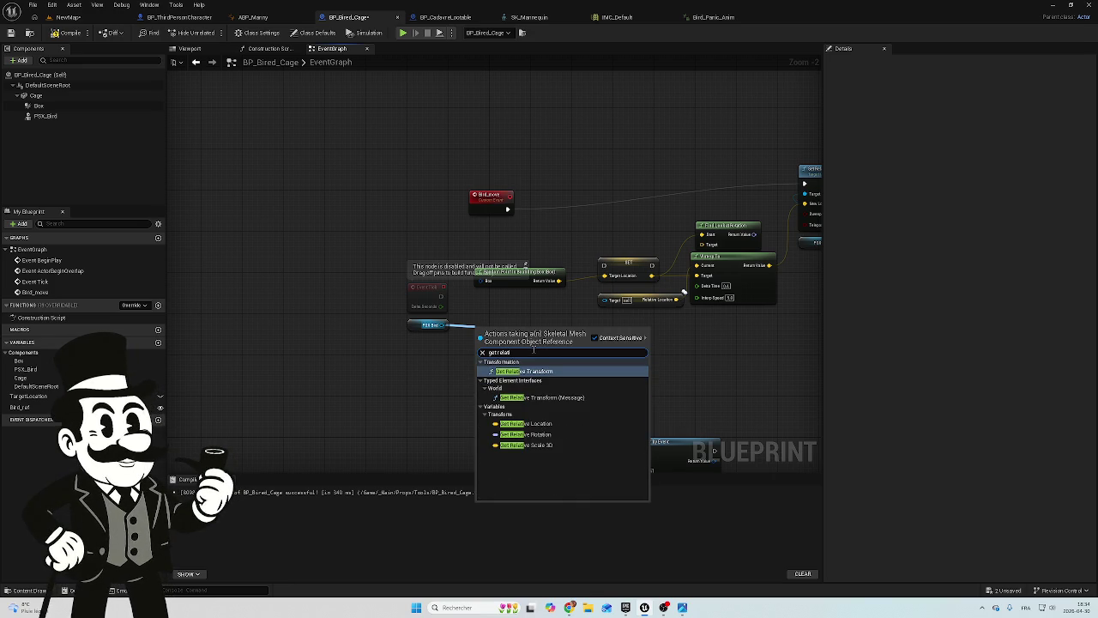
{"action": "left_click", "coordinate": [550, 424]}
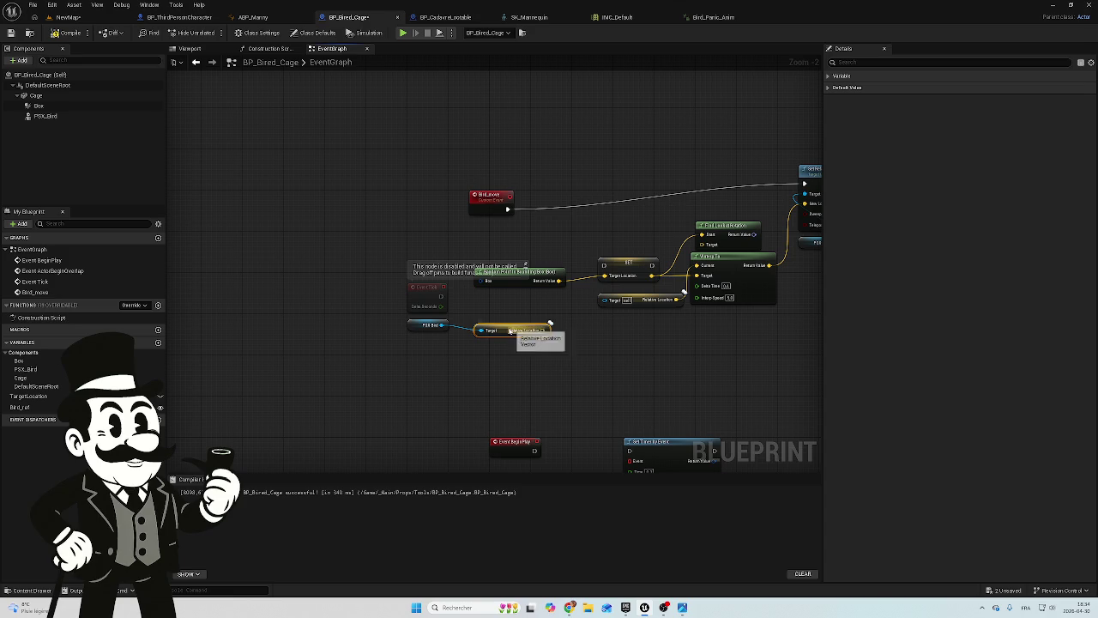
{"action": "left_click_drag", "start_coordinate": [500, 329], "coordinate": [480, 324]}
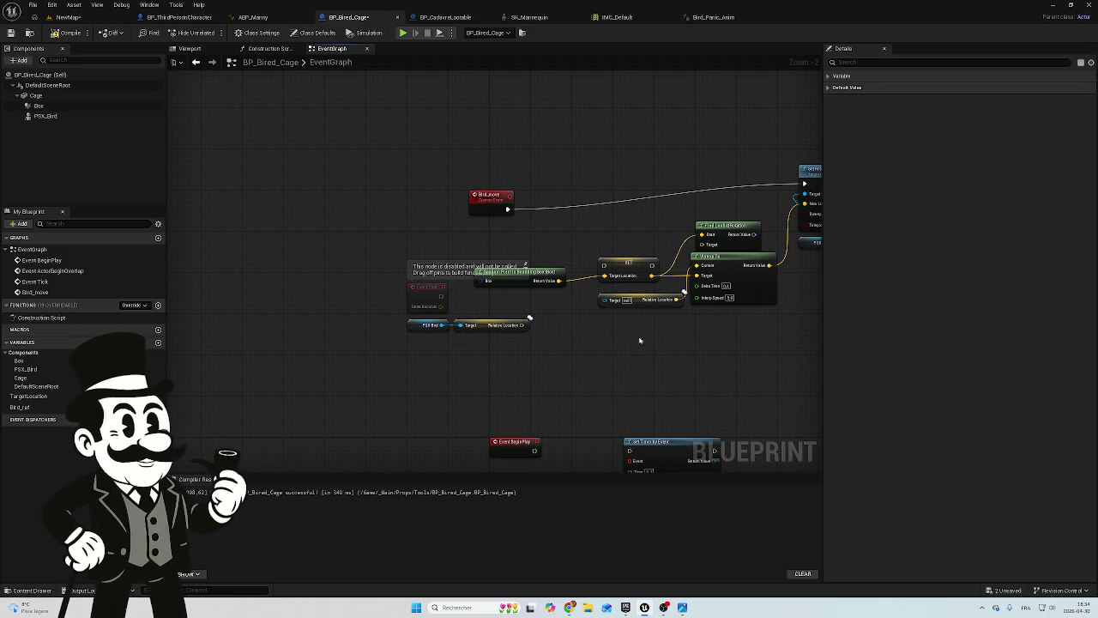
{"action": "mouse_move", "coordinate": [474, 360]}
{"action": "left_mouse_down"}
{"action": "mouse_move", "coordinate": [501, 331]}
{"action": "mouse_move", "coordinate": [480, 335]}
{"action": "mouse_move", "coordinate": [649, 306]}
{"action": "mouse_move", "coordinate": [606, 300]}
{"action": "mouse_move", "coordinate": [544, 312]}
{"action": "mouse_move", "coordinate": [531, 327]}
{"action": "mouse_move", "coordinate": [538, 319]}
{"action": "left_mouse_up"}
{"action": "key", "text": "Delete"}
{"action": "left_click", "coordinate": [448, 324]}
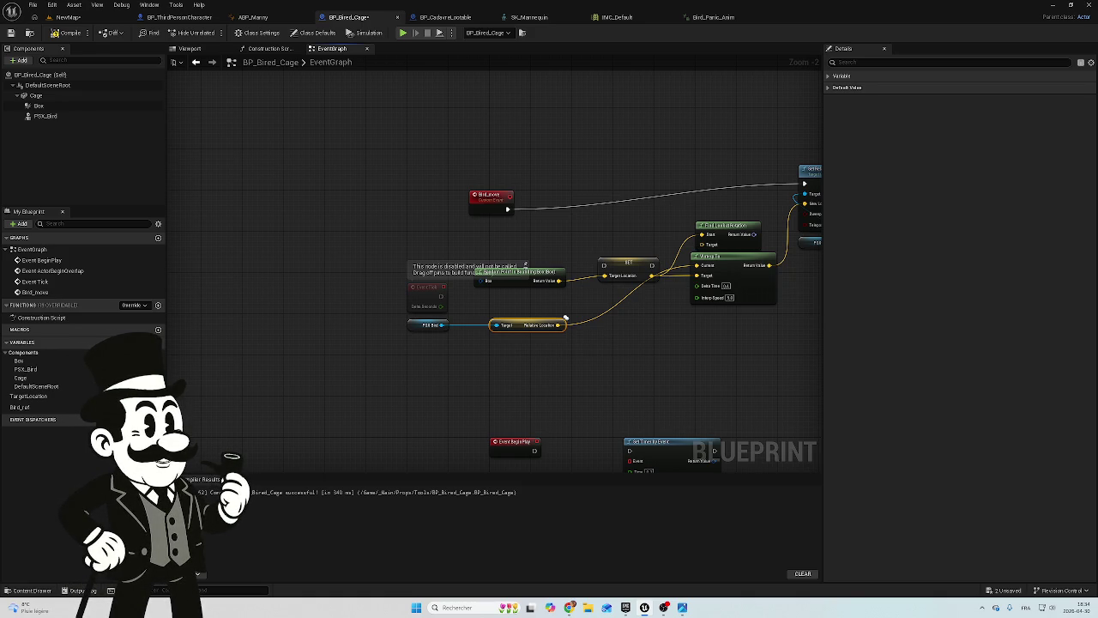
Lower VInterp To and place Random Point in Bounding Box right beside the SET node
{"action": "mouse_move", "coordinate": [725, 262]}
{"action": "left_mouse_down"}
{"action": "mouse_move", "coordinate": [678, 306]}
{"action": "mouse_move", "coordinate": [721, 319]}
{"action": "left_mouse_up"}
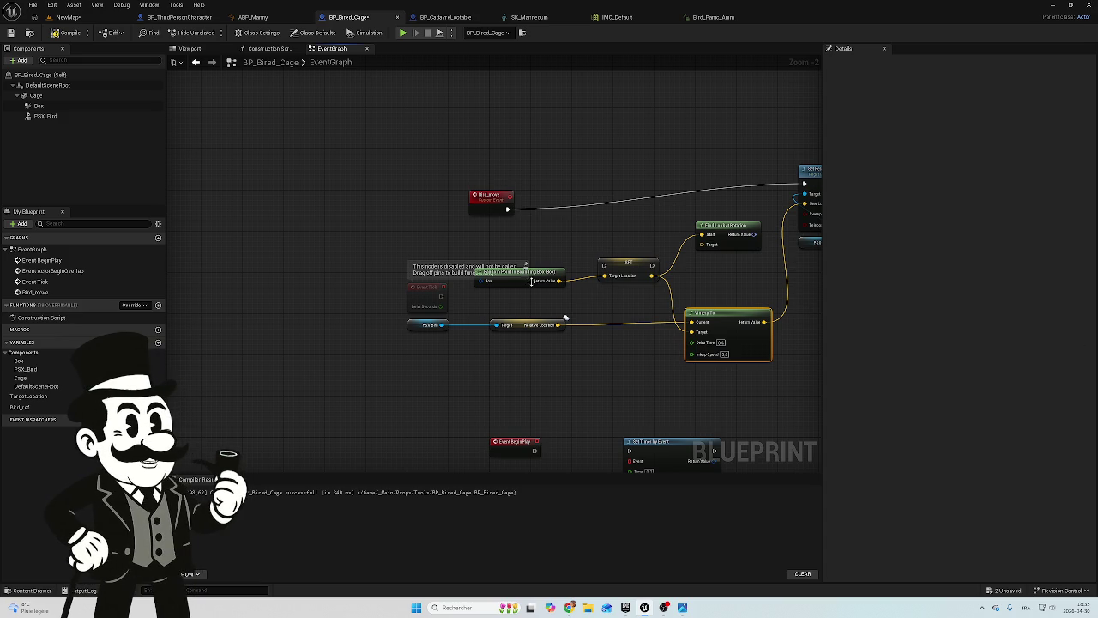
{"action": "left_click", "coordinate": [557, 263]}
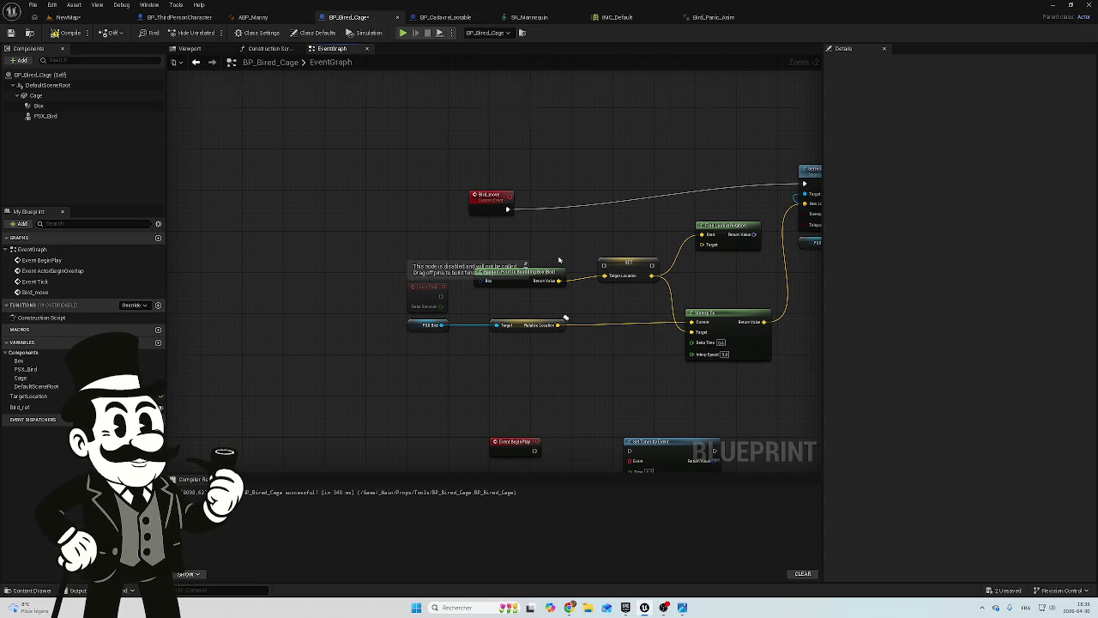
{"action": "scroll", "coordinate": [559, 262], "scroll_direction": "up", "scroll_amount": 2}
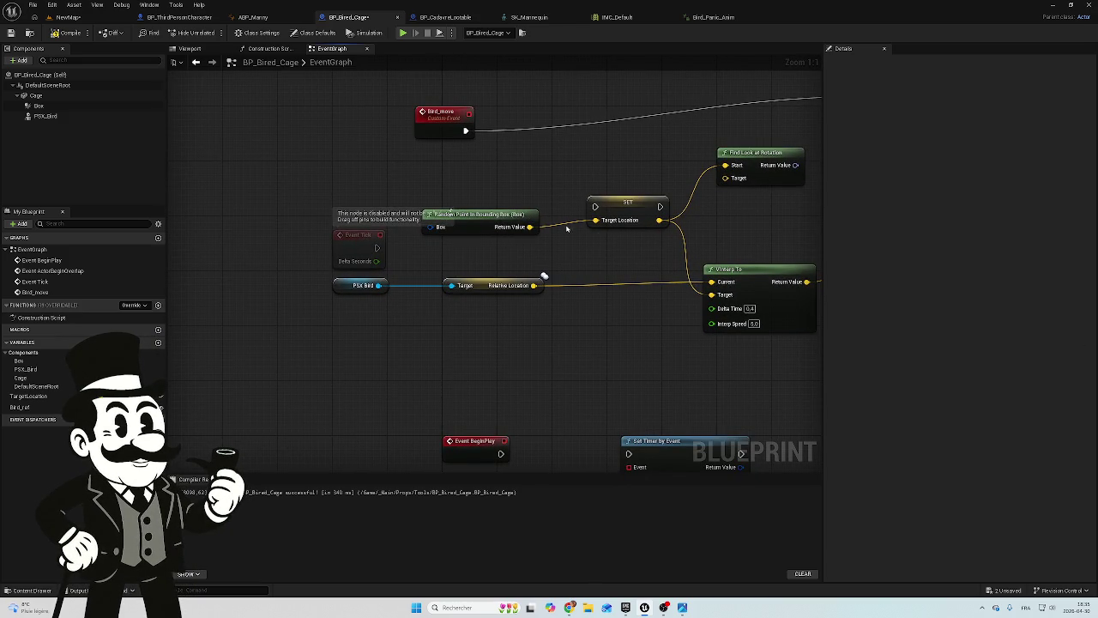
{"action": "left_click_drag", "start_coordinate": [614, 207], "coordinate": [600, 214]}
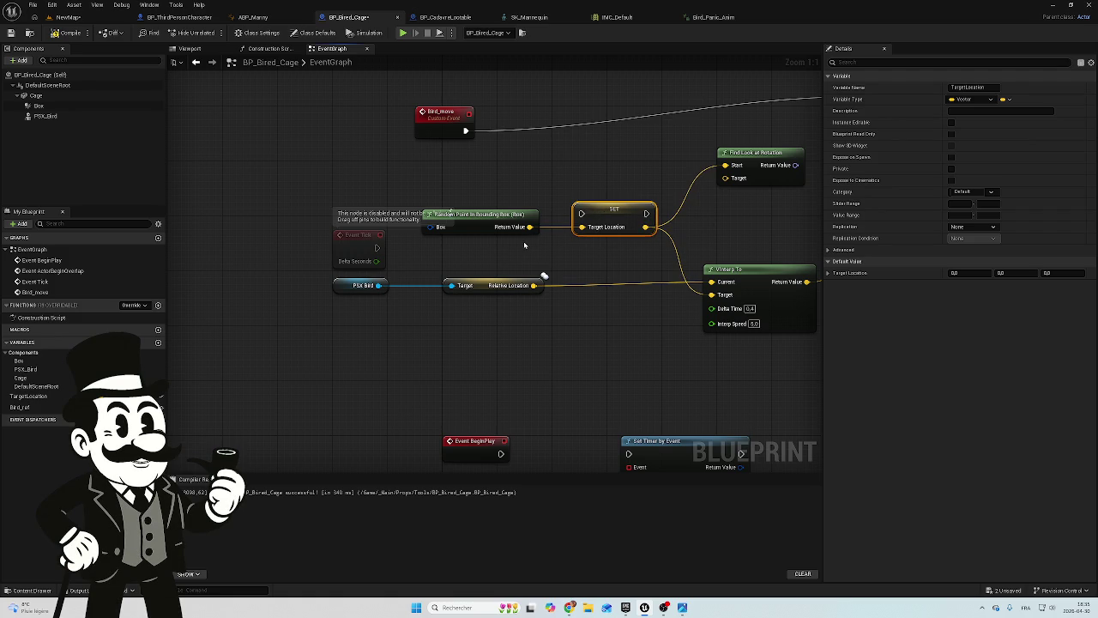
{"action": "mouse_move", "coordinate": [520, 214]}
{"action": "left_mouse_down"}
{"action": "mouse_move", "coordinate": [538, 191]}
{"action": "mouse_move", "coordinate": [538, 221]}
{"action": "left_mouse_up"}
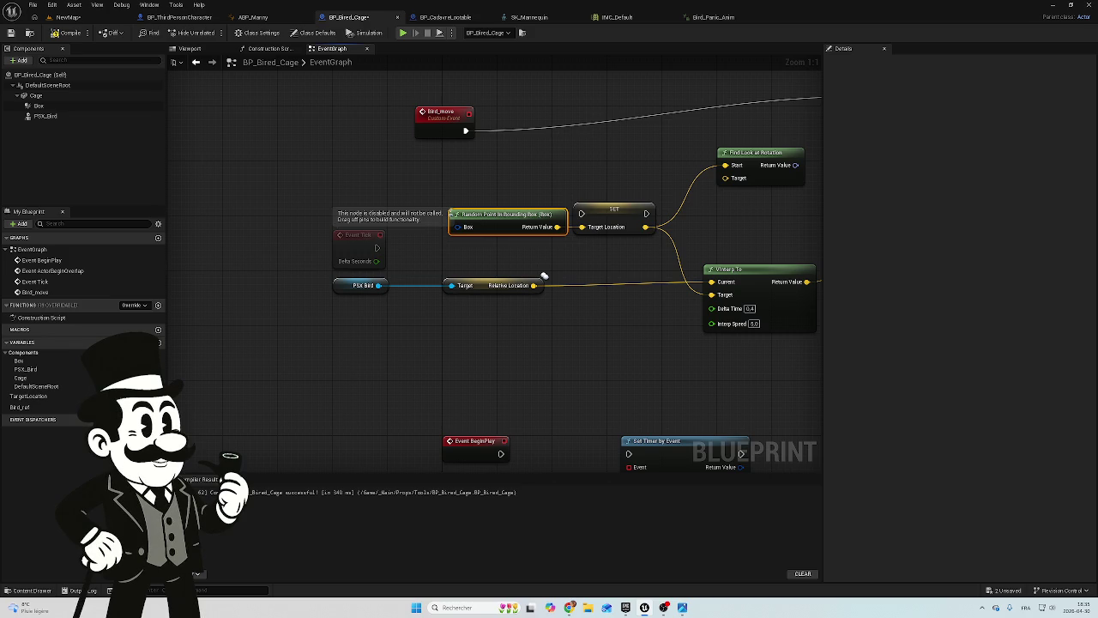
Connect Event Tick's Delta Seconds to VInterp To's Delta Time and place Event Tick below PSX Bird
{"action": "left_click_drag", "start_coordinate": [531, 352], "coordinate": [415, 322]}
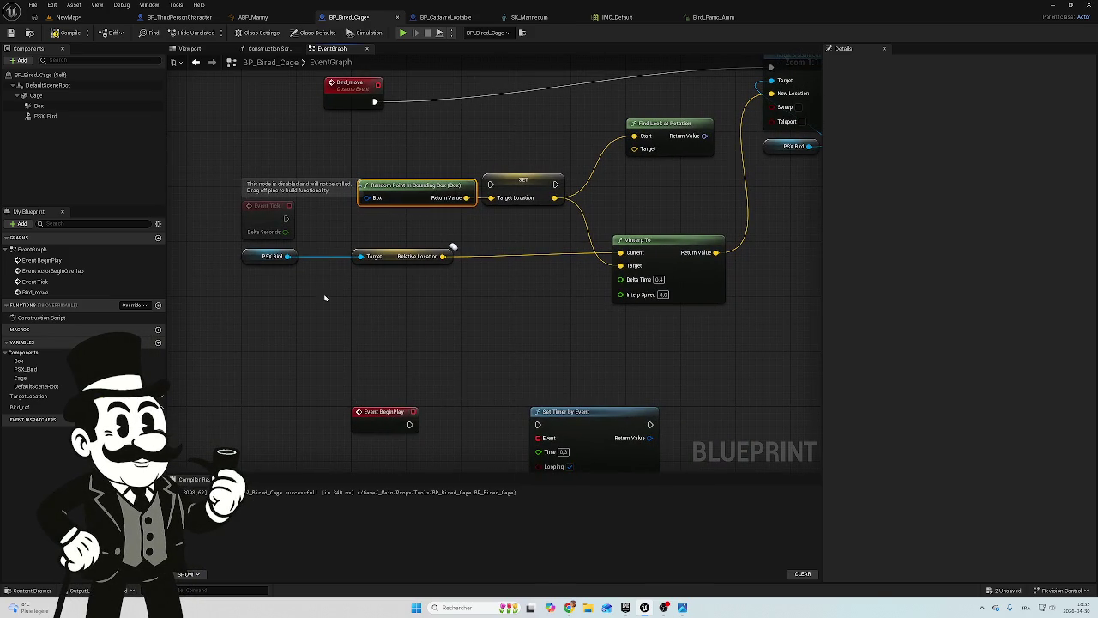
{"action": "mouse_move", "coordinate": [285, 231]}
{"action": "left_mouse_down"}
{"action": "mouse_move", "coordinate": [553, 296]}
{"action": "mouse_move", "coordinate": [625, 281]}
{"action": "left_mouse_up"}
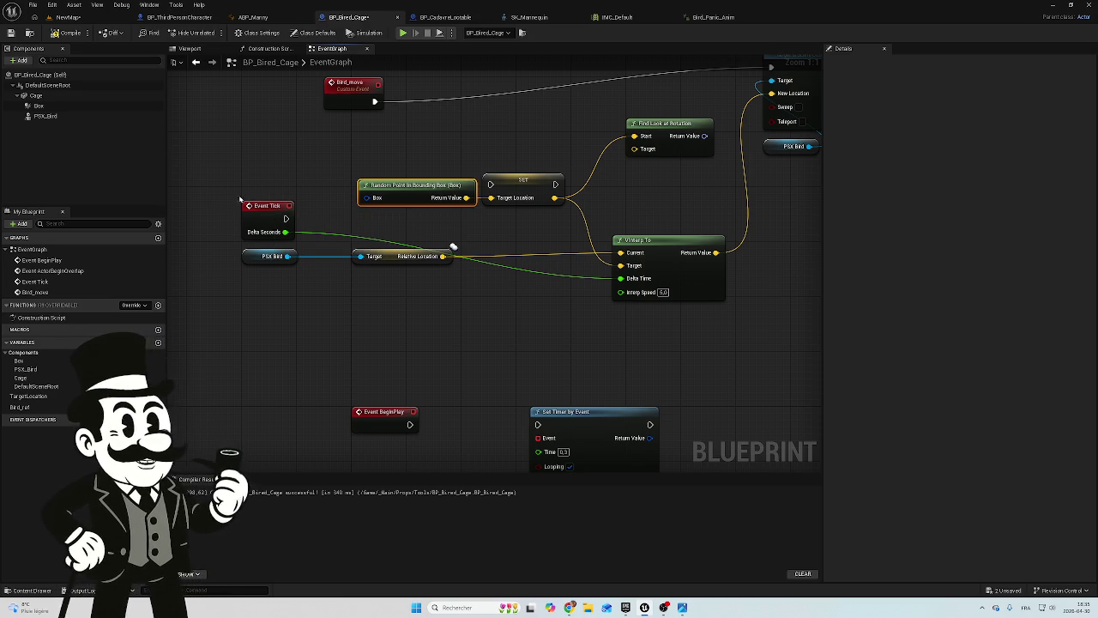
{"action": "left_click_drag", "start_coordinate": [260, 211], "coordinate": [265, 286]}
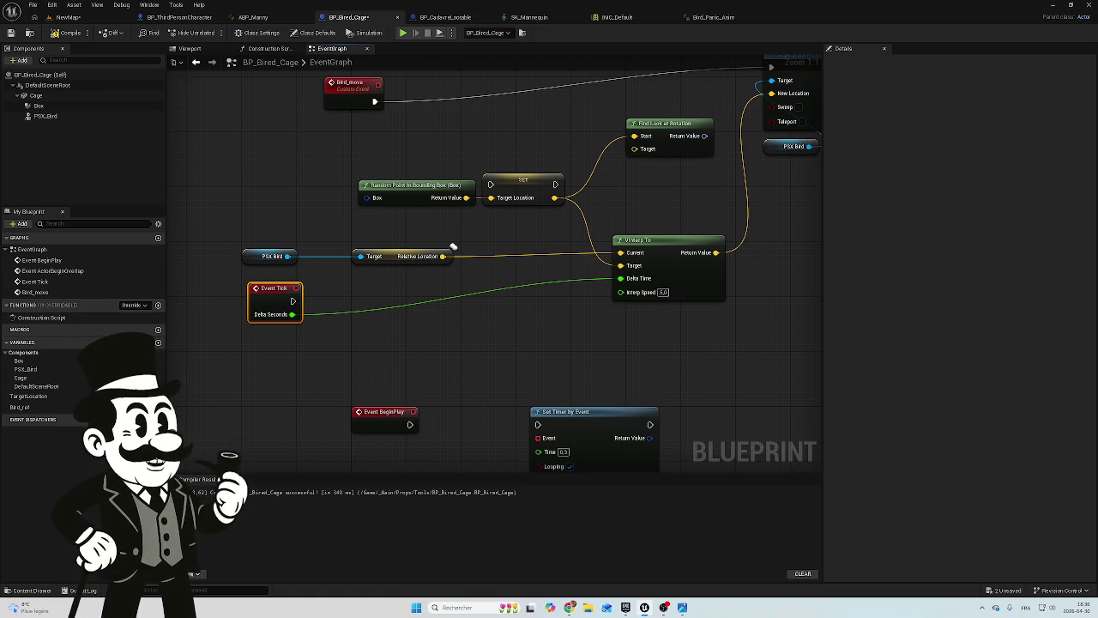
{"action": "left_click_drag", "start_coordinate": [758, 323], "coordinate": [616, 358]}
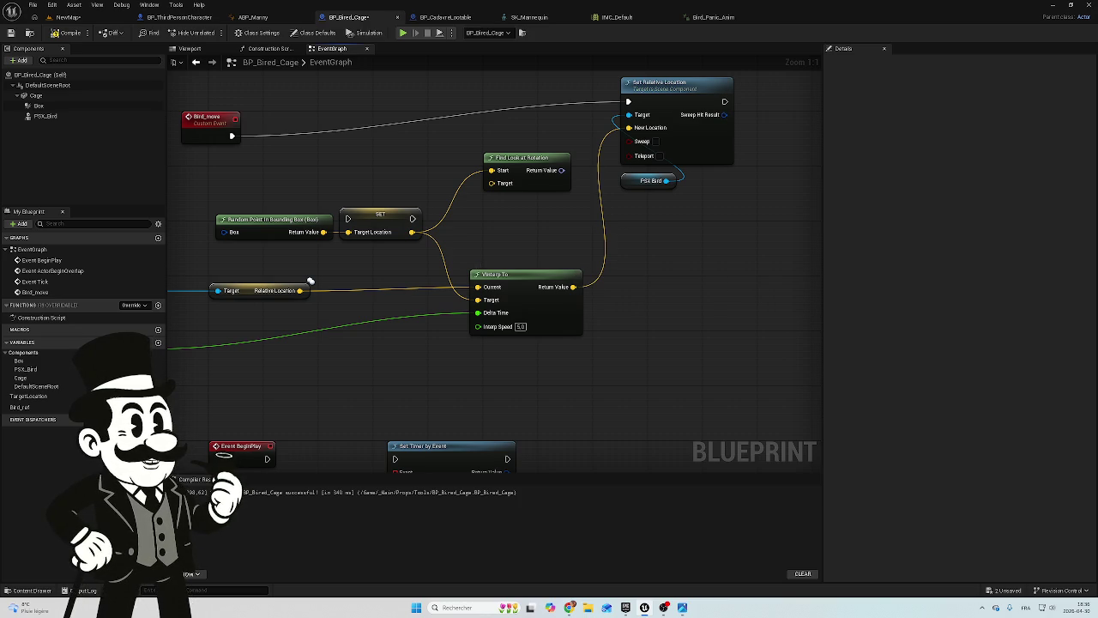
{"action": "left_click_drag", "start_coordinate": [661, 250], "coordinate": [646, 274]}
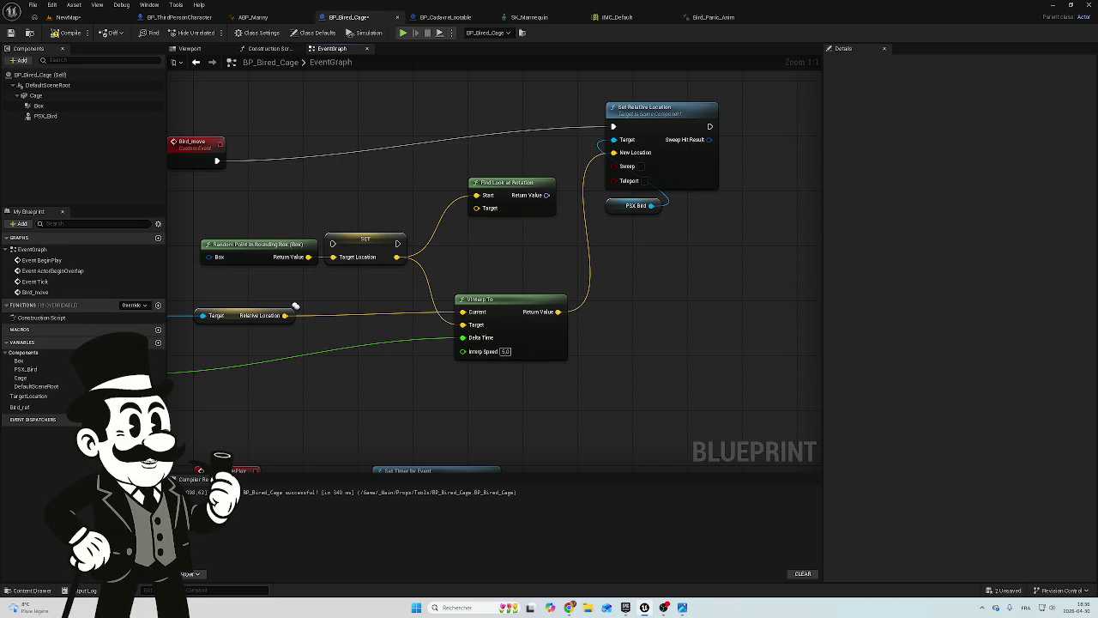
Shift Find Look at Rotation right and feed SET's Target Location into its Target pin
{"action": "mouse_move", "coordinate": [657, 238]}
{"action": "left_mouse_down"}
{"action": "mouse_move", "coordinate": [671, 261]}
{"action": "mouse_move", "coordinate": [665, 146]}
{"action": "mouse_move", "coordinate": [786, 164]}
{"action": "mouse_move", "coordinate": [749, 173]}
{"action": "left_mouse_up"}
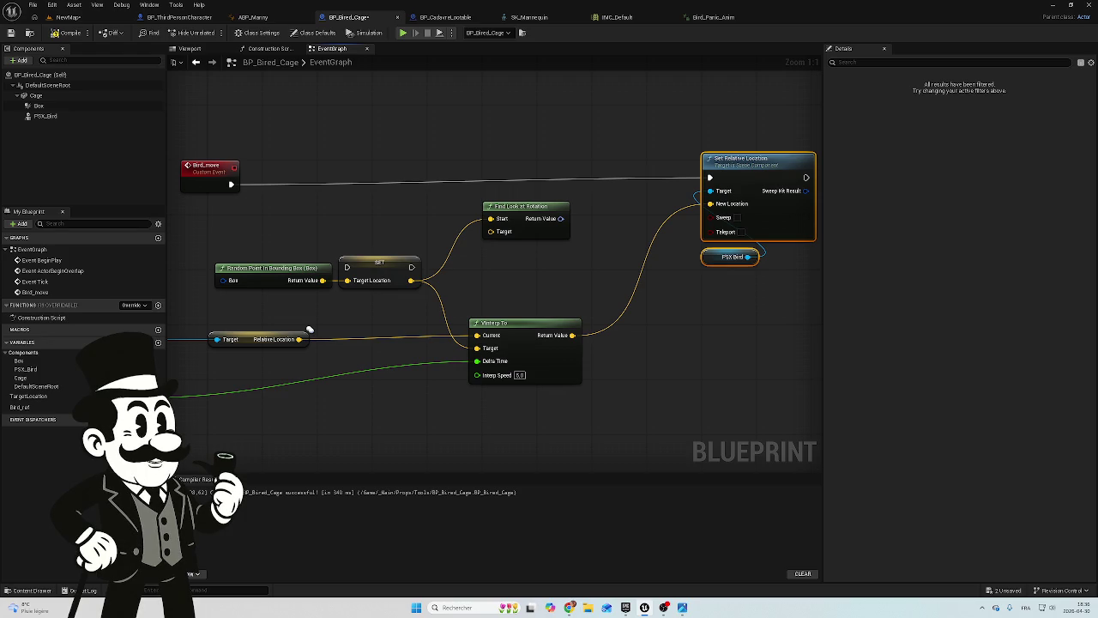
{"action": "left_click_drag", "start_coordinate": [515, 218], "coordinate": [602, 225]}
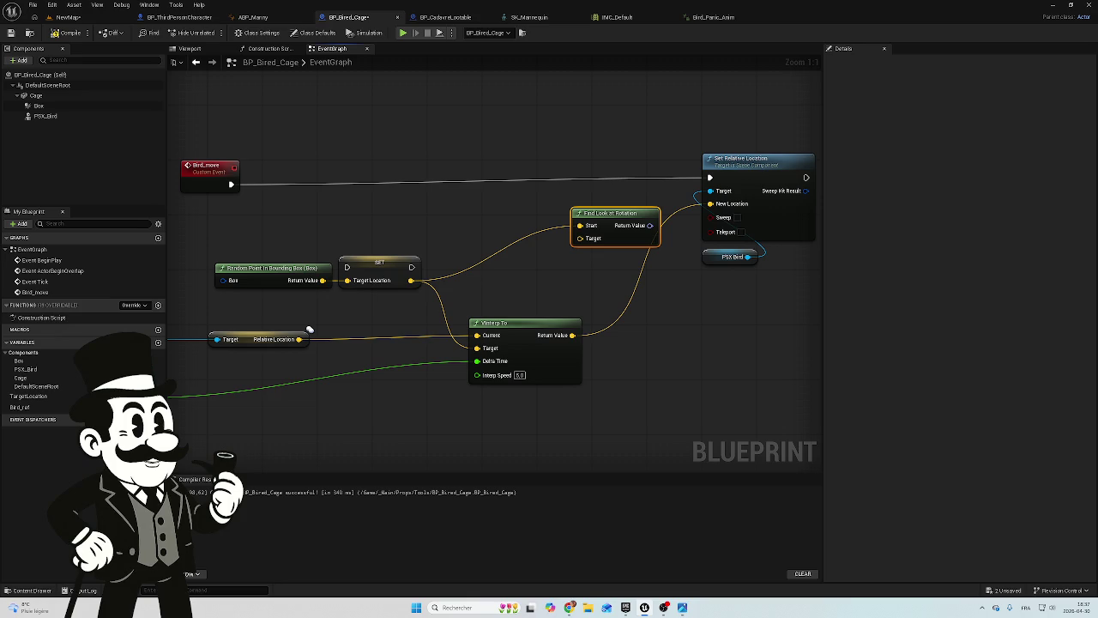
{"action": "mouse_move", "coordinate": [410, 280]}
{"action": "left_mouse_down"}
{"action": "mouse_move", "coordinate": [544, 272]}
{"action": "mouse_move", "coordinate": [580, 238]}
{"action": "left_mouse_up"}
{"action": "left_click", "coordinate": [538, 249]}
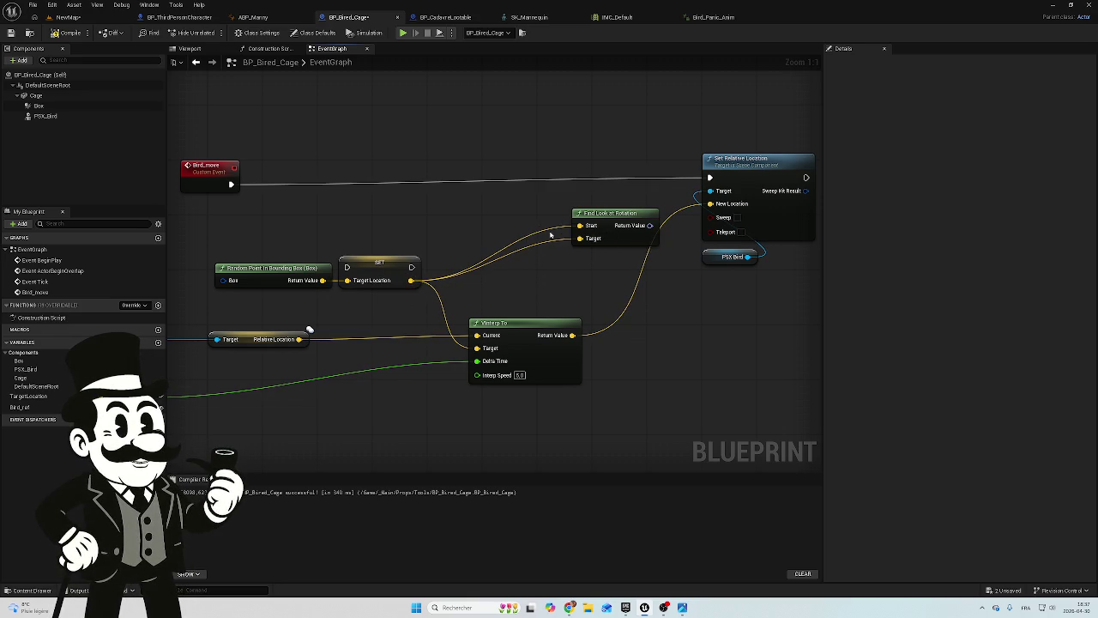
{"action": "double_click", "coordinate": [544, 224]}
Unlink Target Location from Find Look at Rotation's Start and delete the leftover reroute
{"action": "left_click", "coordinate": [542, 227]}
{"action": "left_click", "coordinate": [542, 227], "text": "alt"}
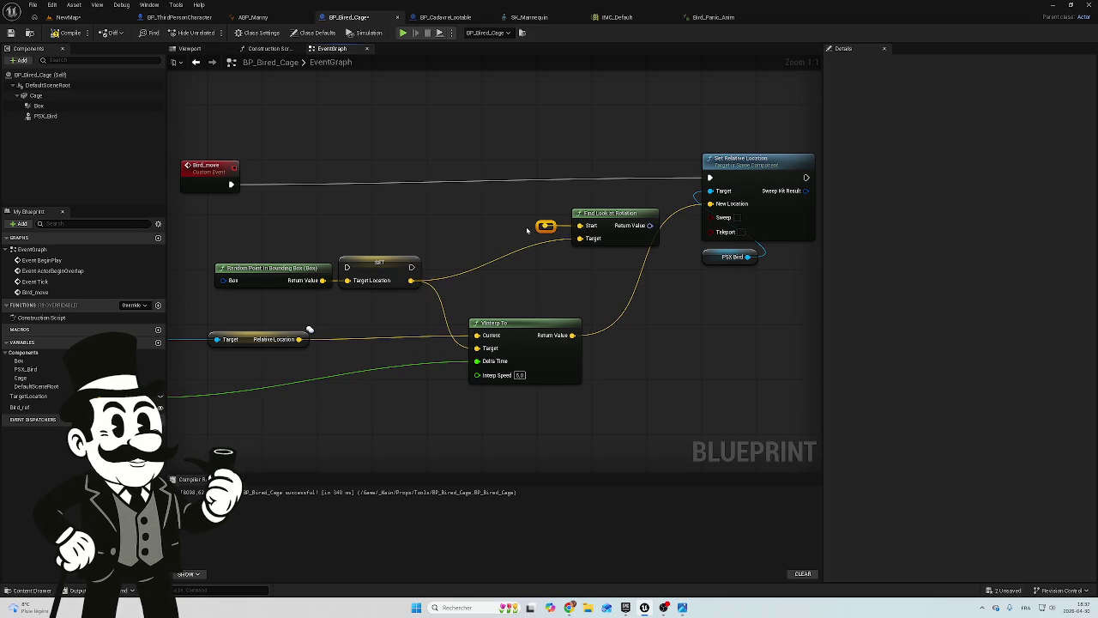
{"action": "key", "text": "Delete"}
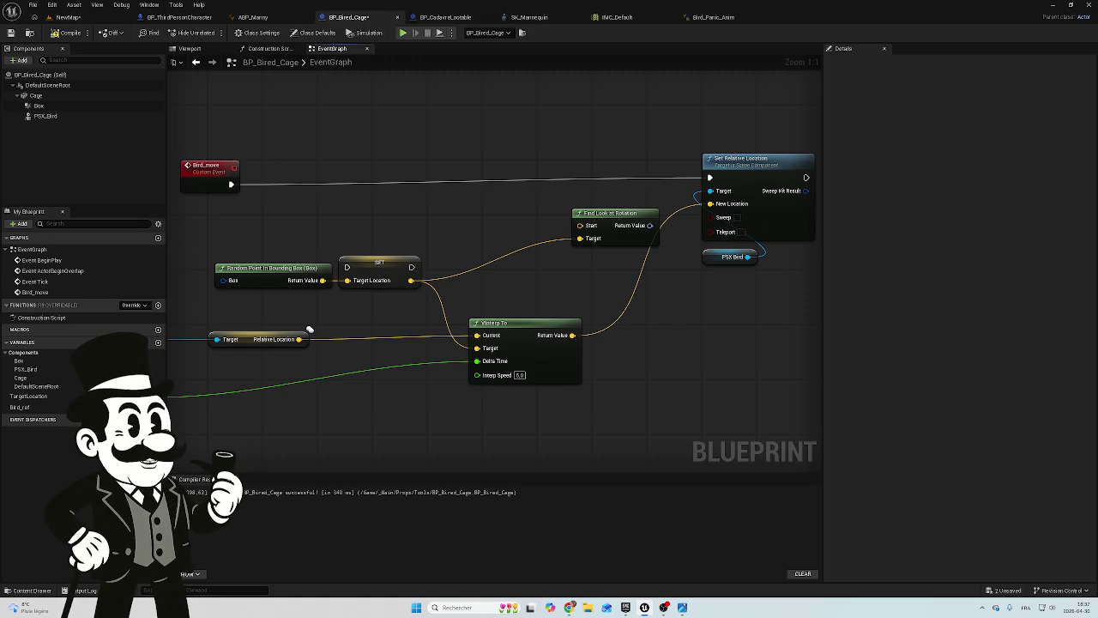
Feed the bird's Relative Location into Find Look at Rotation's Start input
{"action": "mouse_move", "coordinate": [263, 312]}
{"action": "left_mouse_down"}
{"action": "mouse_move", "coordinate": [613, 289]}
{"action": "mouse_move", "coordinate": [665, 222]}
{"action": "left_mouse_up"}
{"action": "left_click_drag", "start_coordinate": [496, 277], "coordinate": [666, 236]}
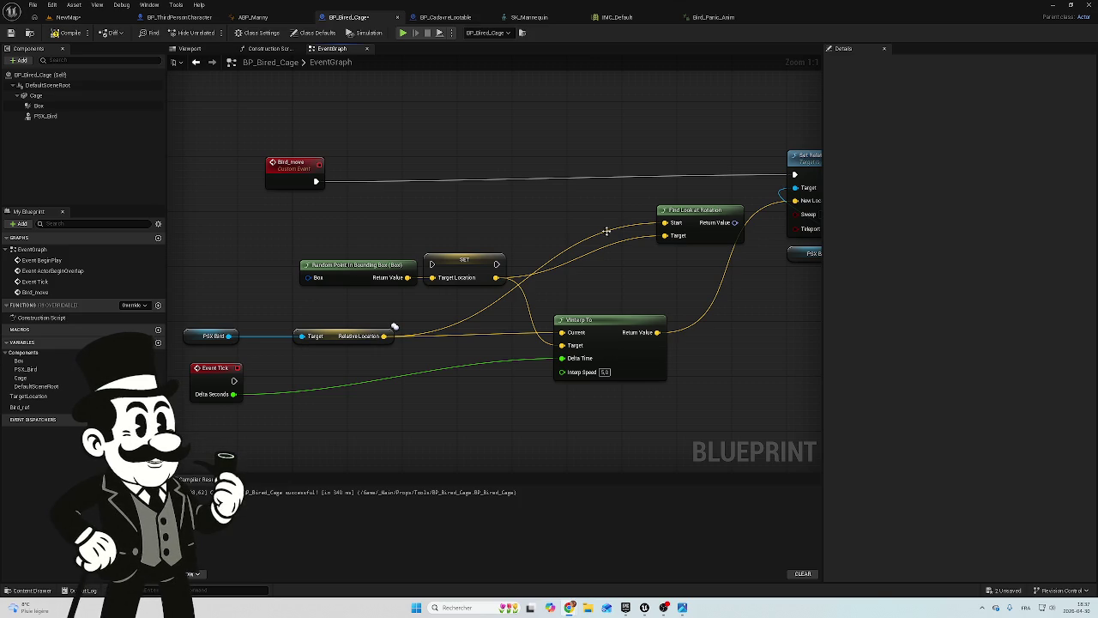
{"action": "left_click_drag", "start_coordinate": [794, 314], "coordinate": [693, 311]}
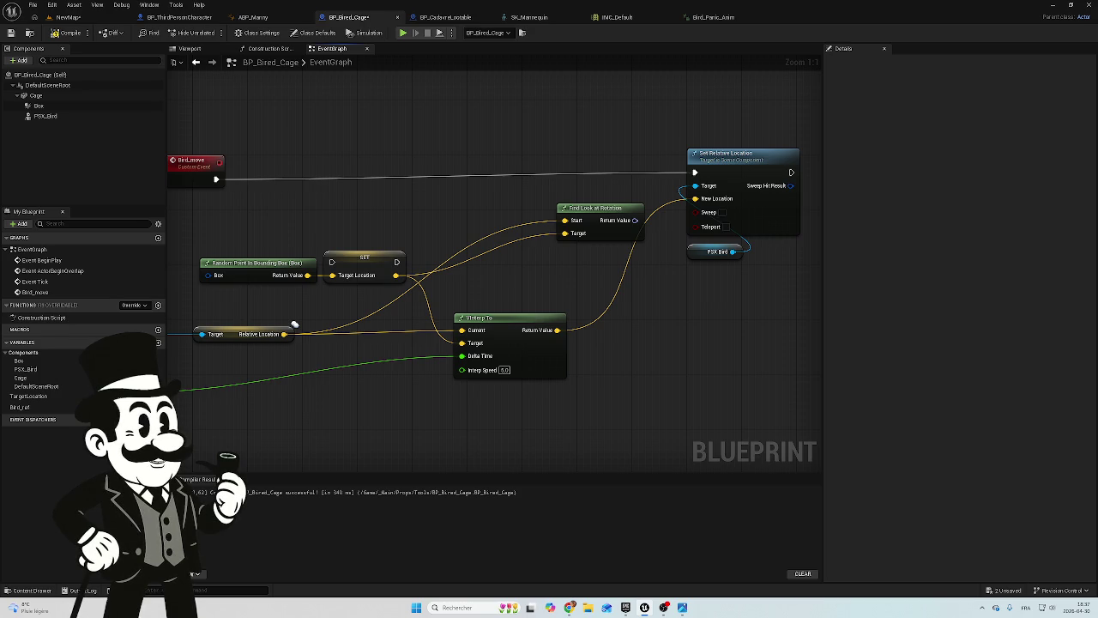
{"action": "scroll", "coordinate": [730, 289], "scroll_direction": "down", "scroll_amount": 1}
{"action": "left_click_drag", "start_coordinate": [730, 289], "coordinate": [553, 307]}
Shift Set Relative Location right and add a Set Relative Location And Rotation node for PSX Bird
{"action": "left_click_drag", "start_coordinate": [571, 150], "coordinate": [534, 301]}
{"action": "left_click_drag", "start_coordinate": [569, 182], "coordinate": [659, 188]}
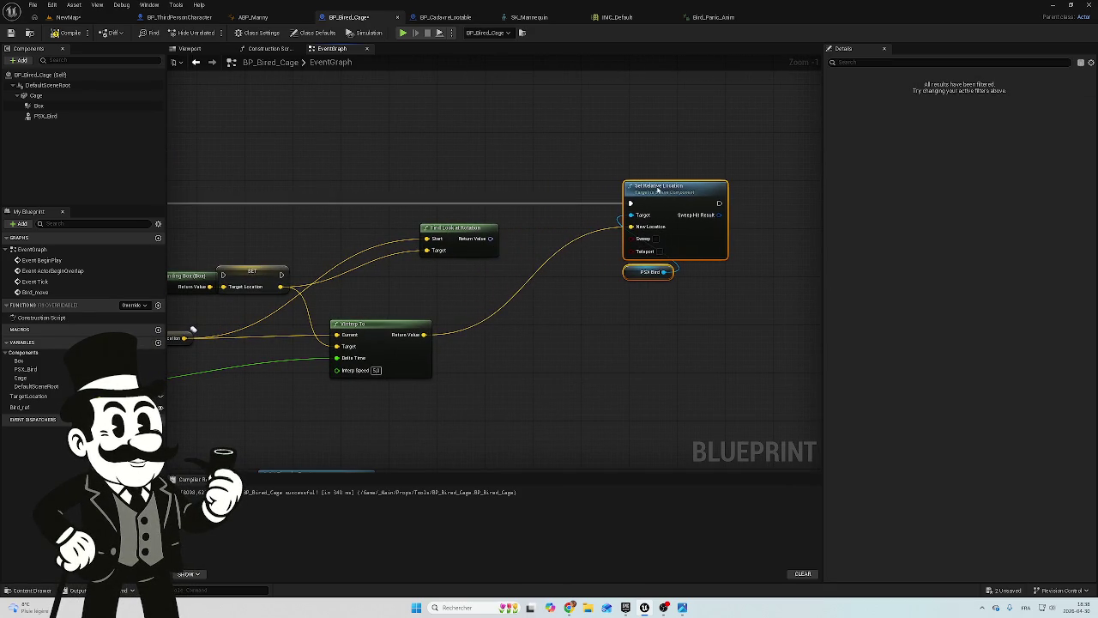
{"action": "right_click", "coordinate": [620, 328]}
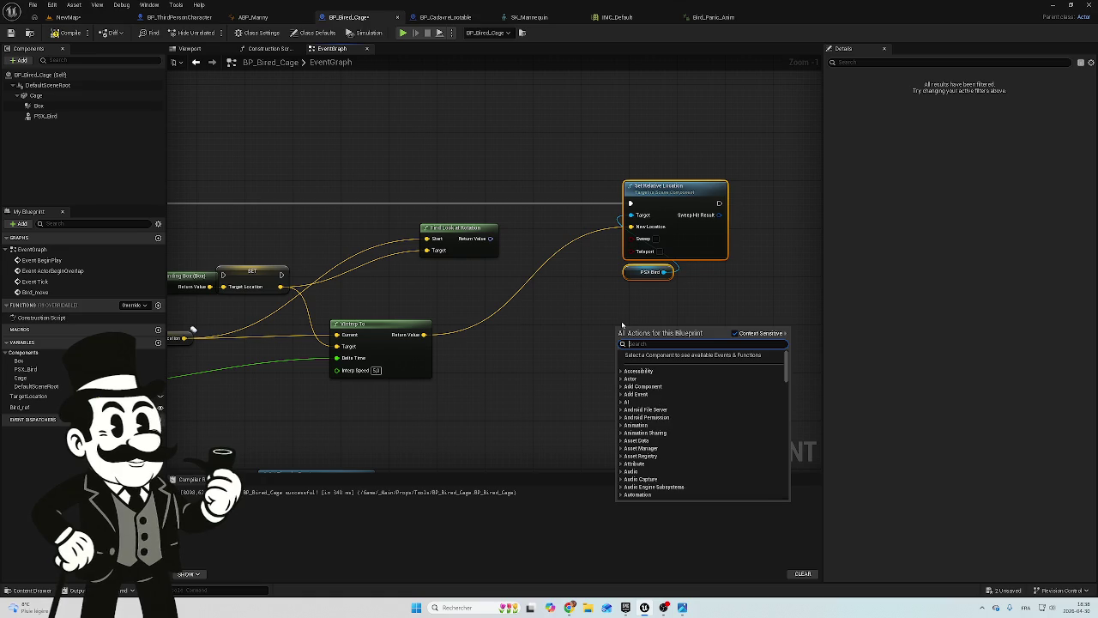
{"action": "type", "text": "set rotat"}
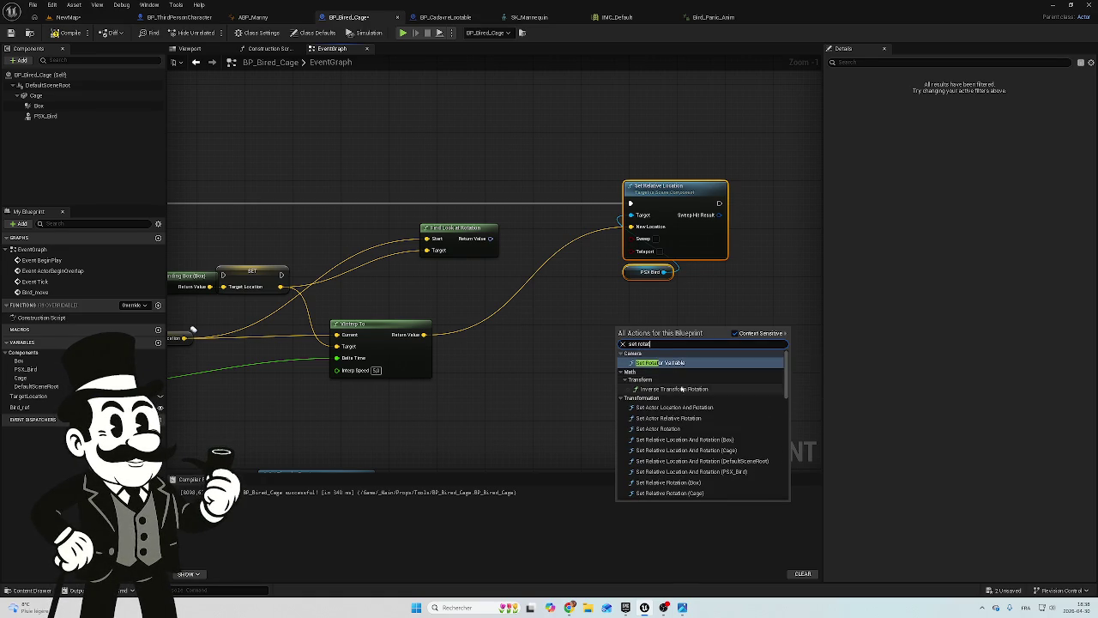
{"action": "type", "text": "io"}
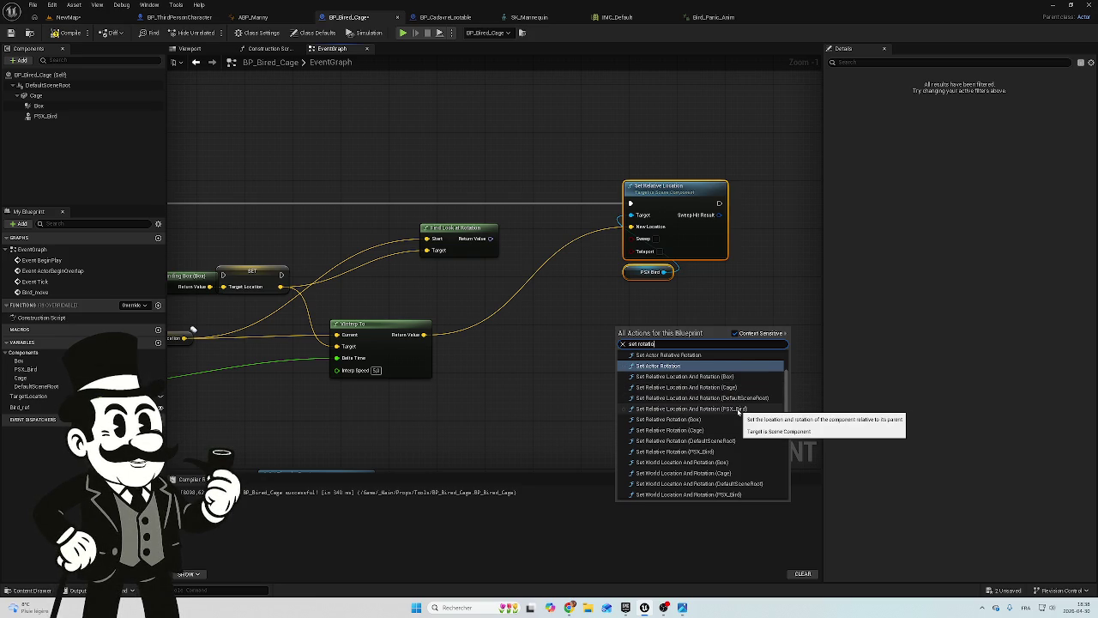
{"action": "left_click", "coordinate": [738, 409]}
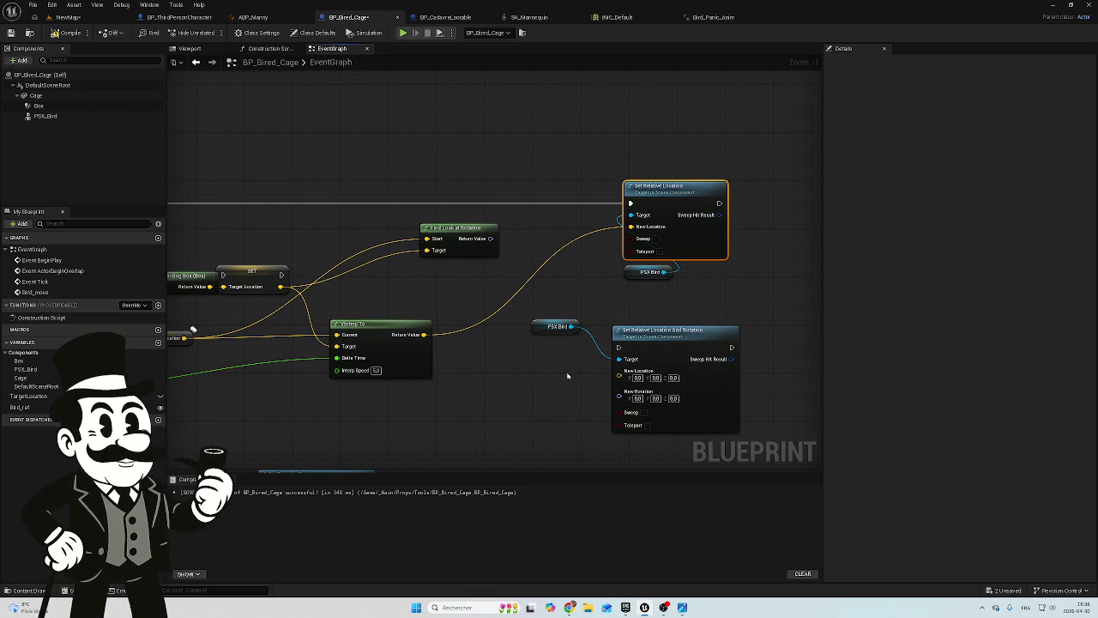
Feed VInterp To into New Location and Find Look at Rotation into New Rotation of the new setter
{"action": "left_click_drag", "start_coordinate": [664, 333], "coordinate": [663, 310]}
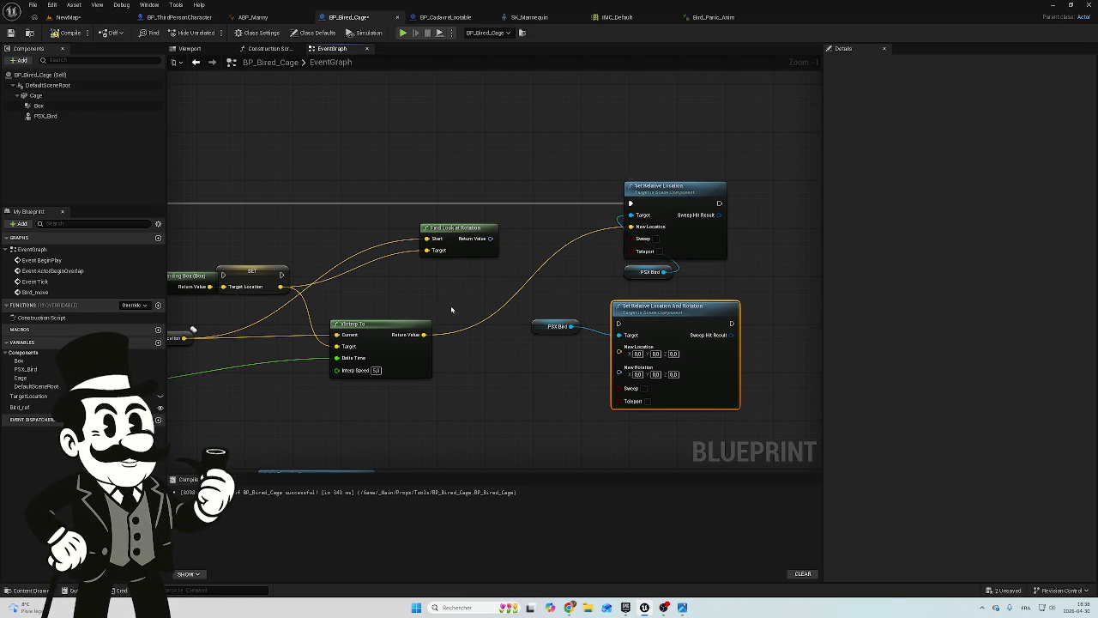
{"action": "mouse_move", "coordinate": [424, 335]}
{"action": "left_mouse_down"}
{"action": "mouse_move", "coordinate": [595, 372]}
{"action": "mouse_move", "coordinate": [627, 355]}
{"action": "left_mouse_up"}
{"action": "mouse_move", "coordinate": [491, 238]}
{"action": "left_mouse_down"}
{"action": "mouse_move", "coordinate": [583, 364]}
{"action": "mouse_move", "coordinate": [618, 358]}
{"action": "left_mouse_up"}
Delete the old Set Relative Location node and tuck the PSX Bird reference under the new setter
{"action": "mouse_move", "coordinate": [670, 175]}
{"action": "left_mouse_down"}
{"action": "mouse_move", "coordinate": [655, 269]}
{"action": "mouse_move", "coordinate": [630, 248]}
{"action": "mouse_move", "coordinate": [624, 199]}
{"action": "left_mouse_up"}
{"action": "key", "text": "Delete"}
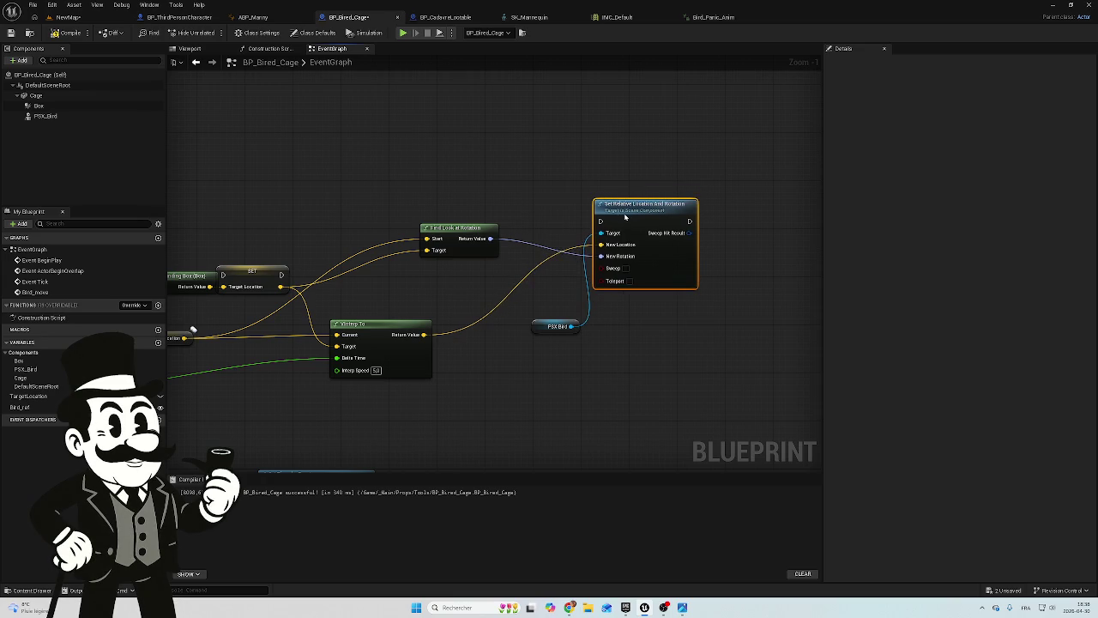
{"action": "left_click", "coordinate": [564, 322]}
{"action": "mouse_move", "coordinate": [563, 322]}
{"action": "left_mouse_down"}
{"action": "mouse_move", "coordinate": [600, 316]}
{"action": "mouse_move", "coordinate": [606, 295]}
{"action": "left_mouse_up"}
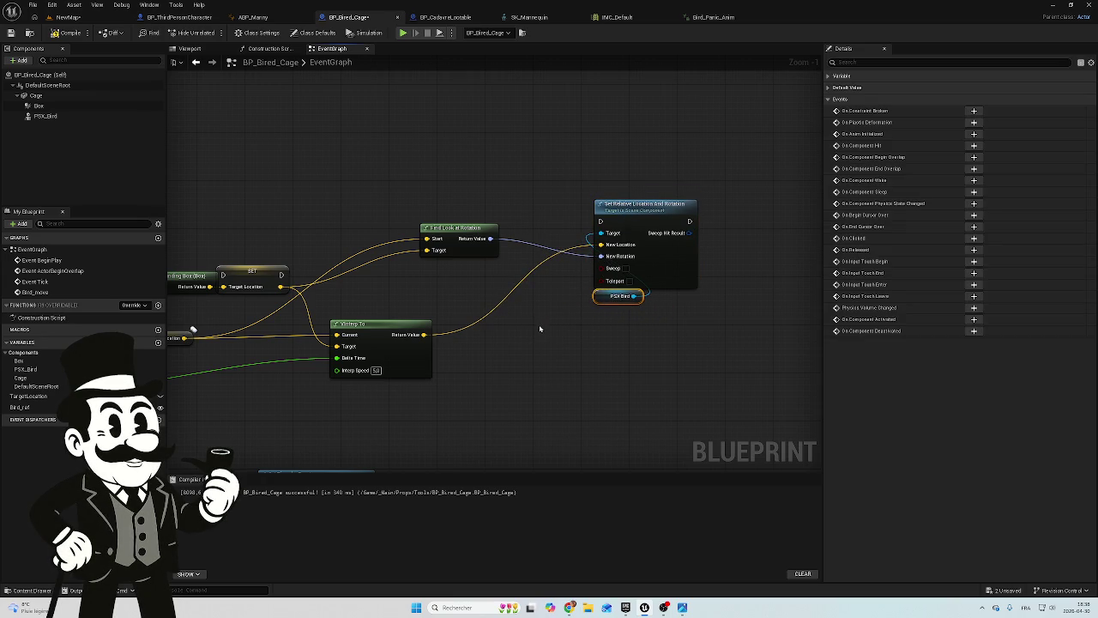
Run Set Relative Location And Rotation from Bird_move's exec pin and reposition it with PSX Bird
{"action": "mouse_move", "coordinate": [456, 262]}
{"action": "left_mouse_down"}
{"action": "mouse_move", "coordinate": [596, 313]}
{"action": "mouse_move", "coordinate": [522, 304]}
{"action": "mouse_move", "coordinate": [543, 305]}
{"action": "left_mouse_up"}
{"action": "mouse_move", "coordinate": [295, 249]}
{"action": "left_mouse_down"}
{"action": "mouse_move", "coordinate": [676, 249]}
{"action": "mouse_move", "coordinate": [687, 263]}
{"action": "left_mouse_up"}
{"action": "left_click_drag", "start_coordinate": [709, 209], "coordinate": [714, 356]}
{"action": "left_click_drag", "start_coordinate": [720, 248], "coordinate": [677, 230]}
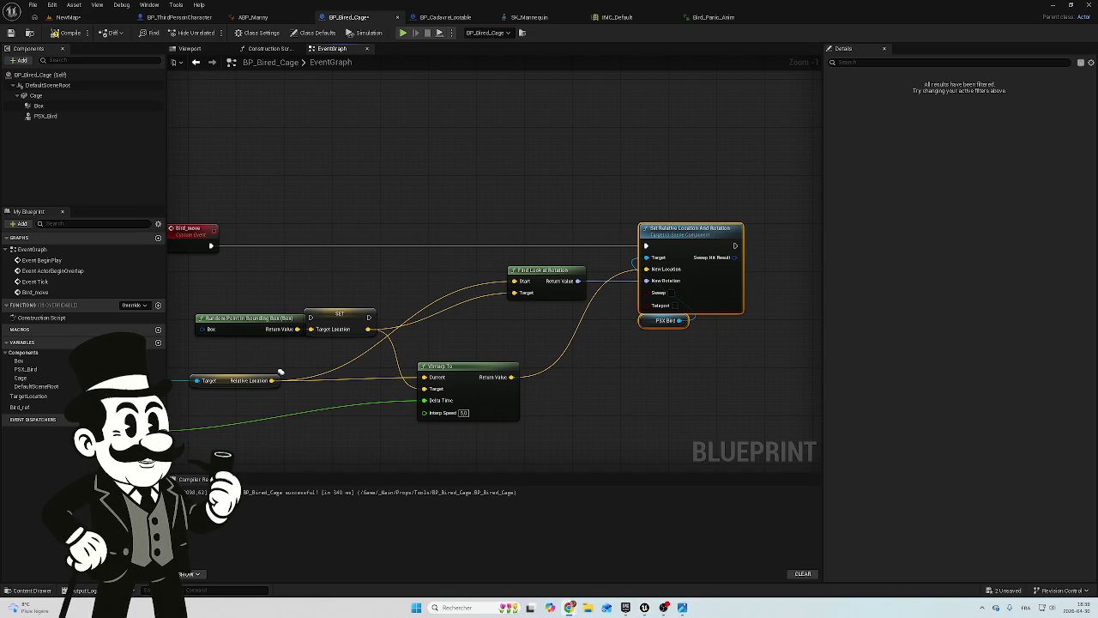
Connect Event BeginPlay to Set Timer by Event
{"action": "mouse_move", "coordinate": [565, 404]}
{"action": "left_mouse_down"}
{"action": "mouse_move", "coordinate": [606, 369]}
{"action": "mouse_move", "coordinate": [580, 371]}
{"action": "left_mouse_up"}
{"action": "left_click_drag", "start_coordinate": [416, 362], "coordinate": [417, 346]}
{"action": "mouse_move", "coordinate": [400, 436]}
{"action": "left_mouse_down"}
{"action": "mouse_move", "coordinate": [485, 450]}
{"action": "mouse_move", "coordinate": [371, 249]}
{"action": "mouse_move", "coordinate": [377, 208]}
{"action": "left_mouse_up"}
Compile BP_Bired_Cage, which fails on the Find Look at Rotation node
{"action": "left_click_drag", "start_coordinate": [691, 419], "coordinate": [586, 348]}
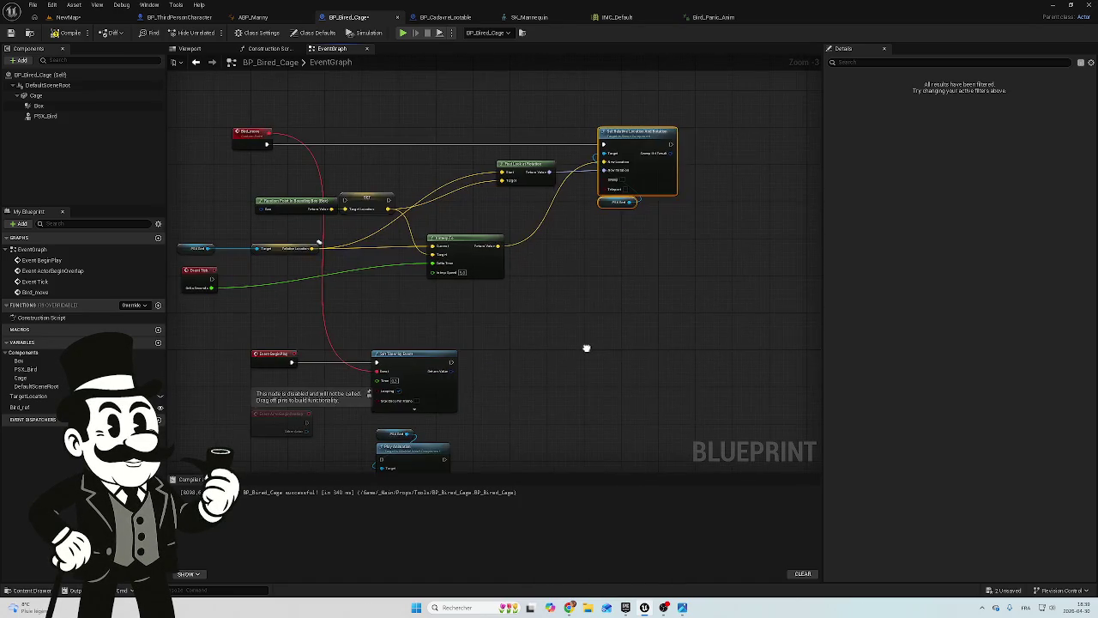
{"action": "left_click_drag", "start_coordinate": [499, 388], "coordinate": [502, 332]}
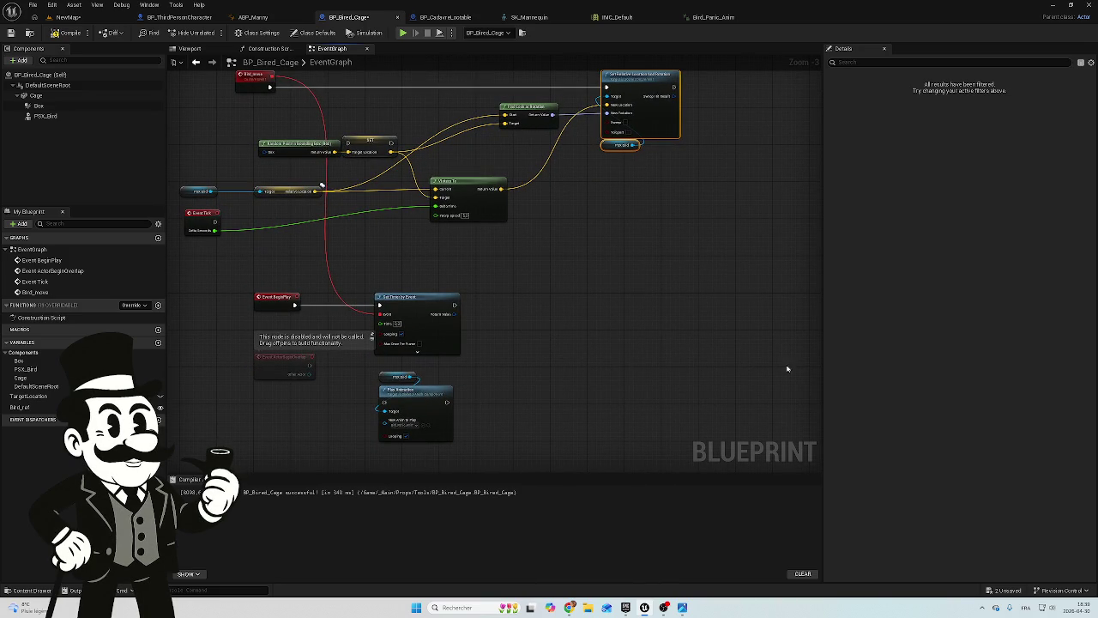
{"action": "mouse_move", "coordinate": [563, 274]}
{"action": "left_mouse_down"}
{"action": "mouse_move", "coordinate": [598, 348]}
{"action": "mouse_move", "coordinate": [588, 336]}
{"action": "left_mouse_up"}
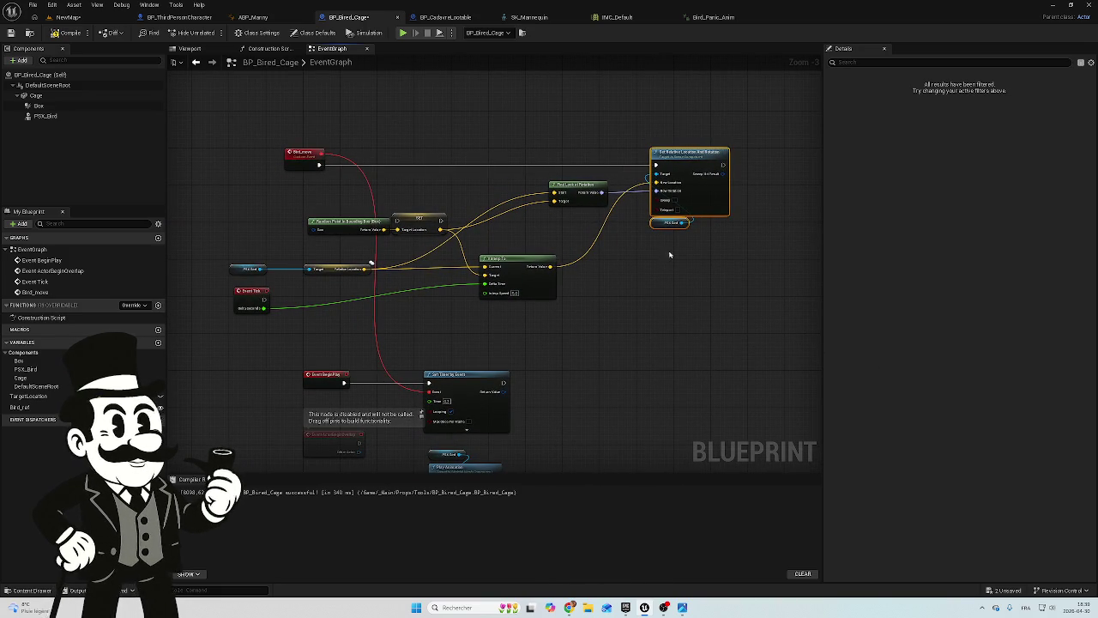
{"action": "left_click", "coordinate": [69, 32]}
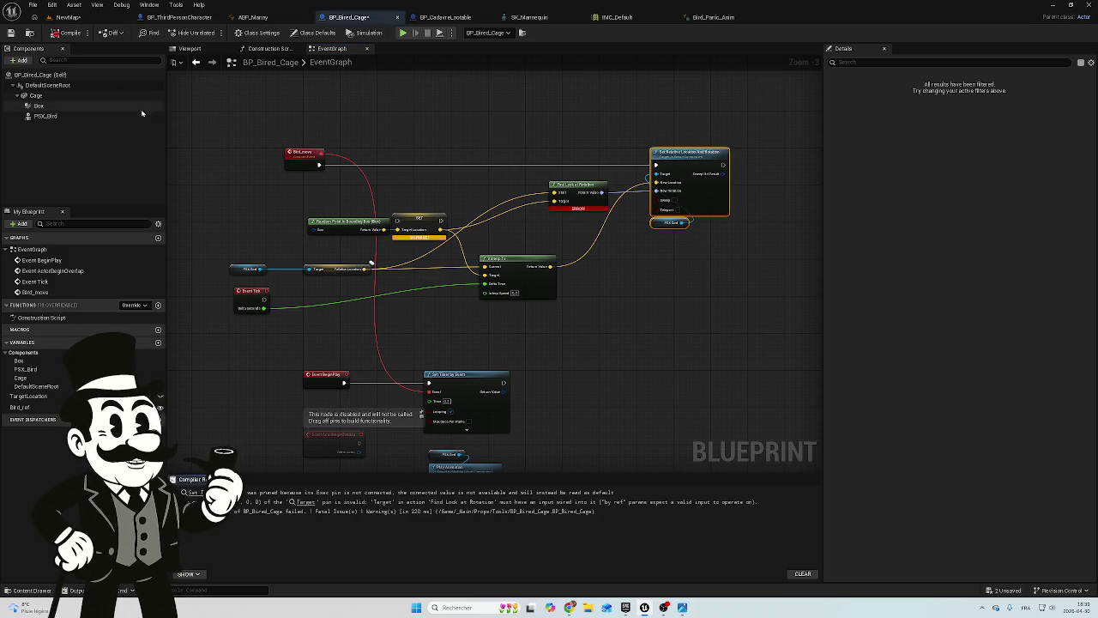
Jump to Find Look at Rotation via the Compiler Results 'Target' link and copy its error message
{"action": "scroll", "coordinate": [561, 223], "scroll_direction": "up", "scroll_amount": 3}
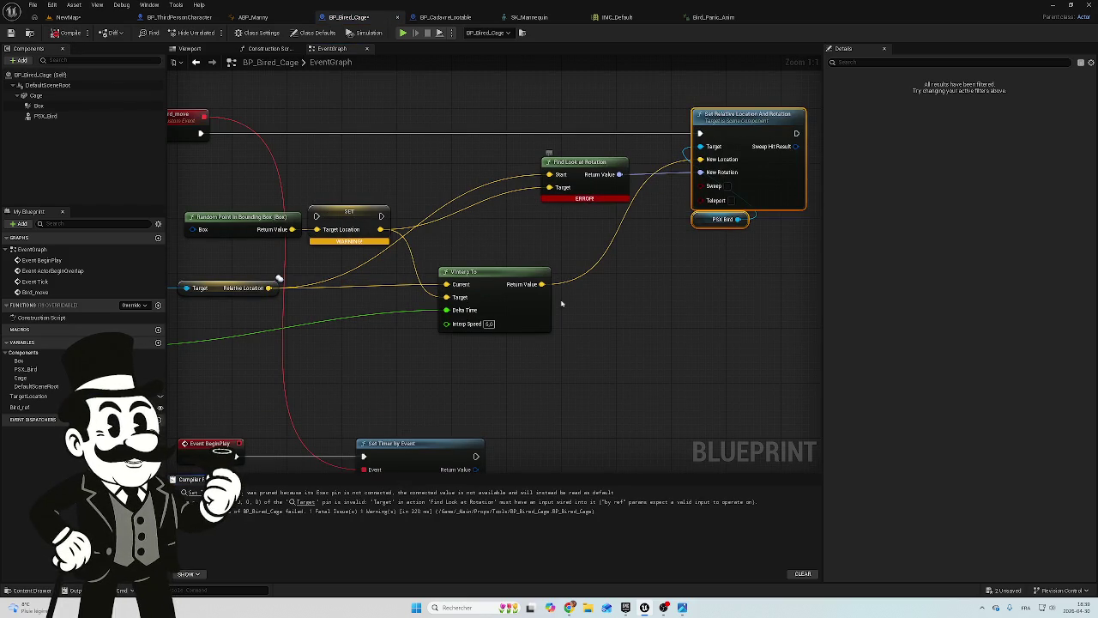
{"action": "left_click", "coordinate": [304, 502]}
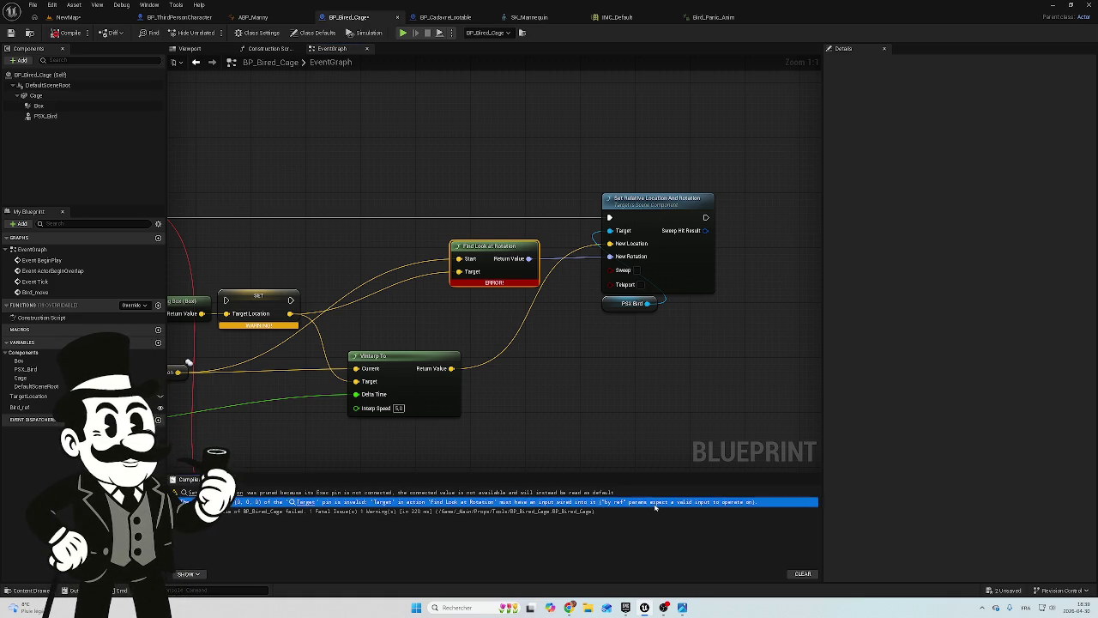
{"action": "left_click", "coordinate": [743, 504]}
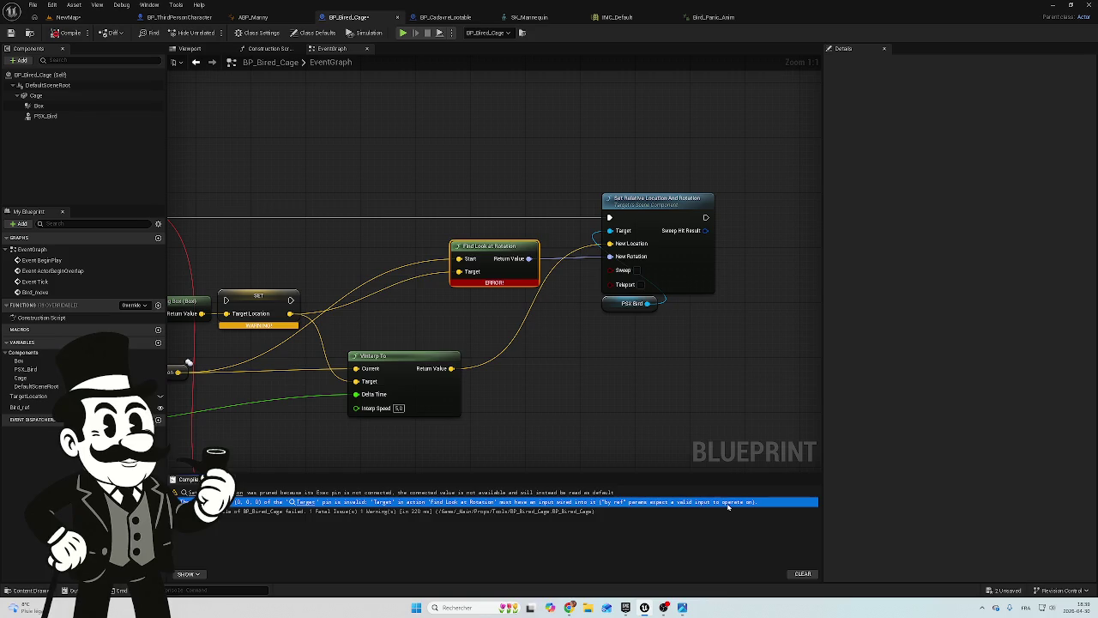
{"action": "key", "text": "super"}
{"action": "key", "text": "super"}
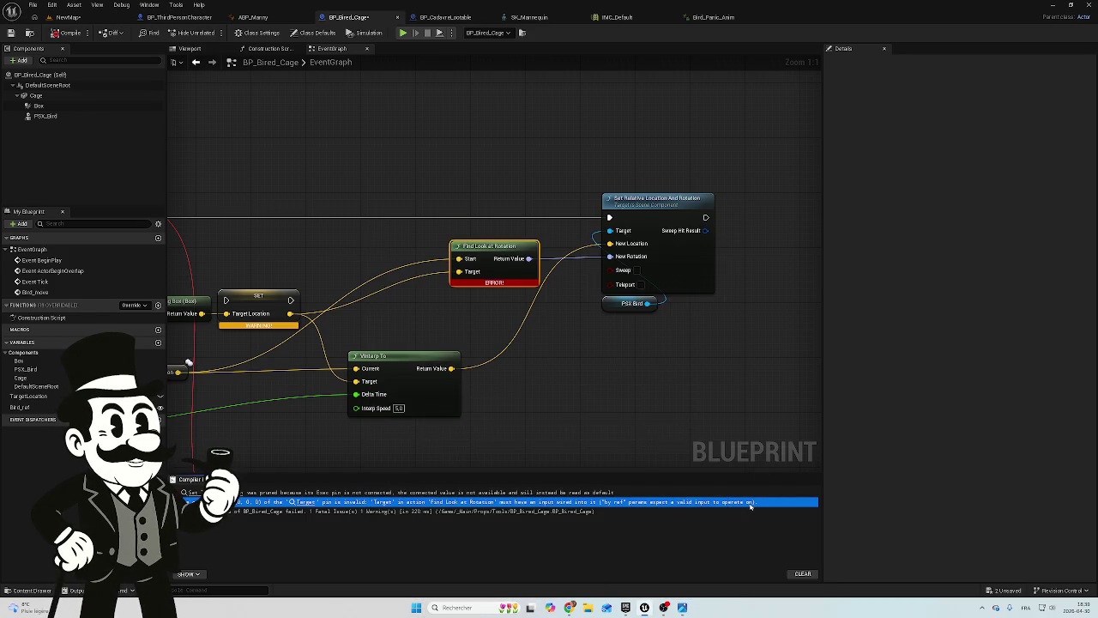
{"action": "key", "text": "super+c"}
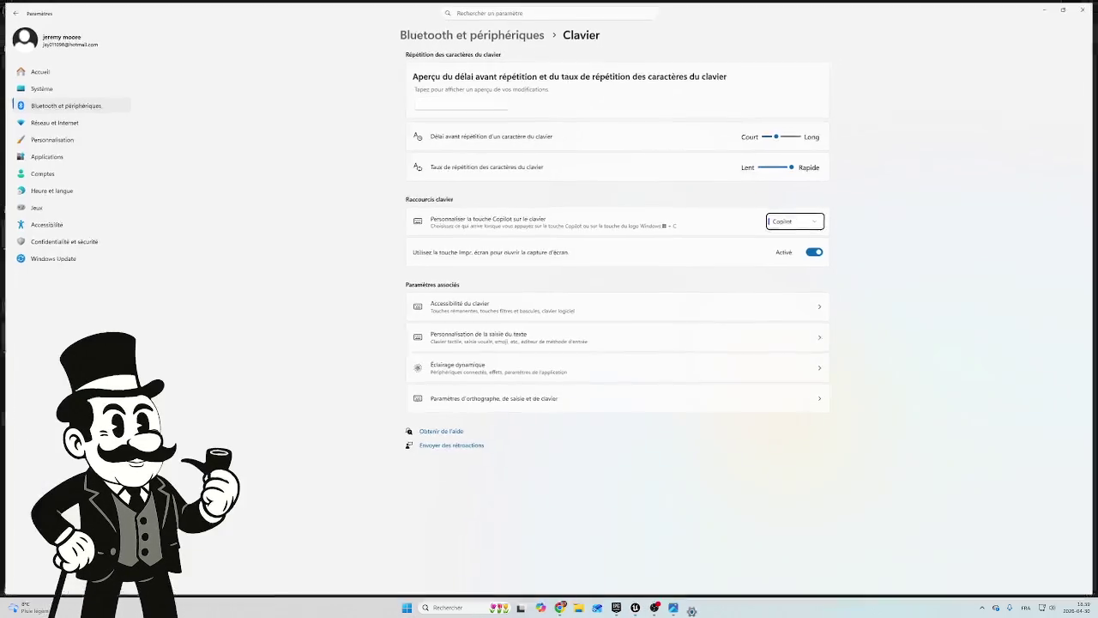
{"action": "key", "text": "alt+Tab"}
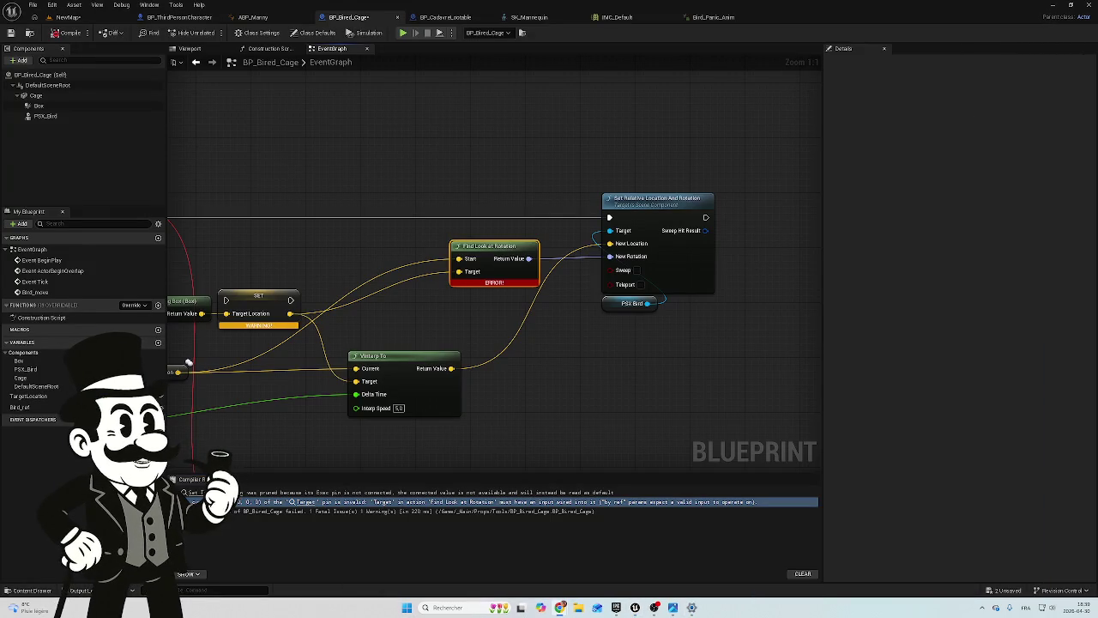
{"action": "left_click", "coordinate": [654, 506]}
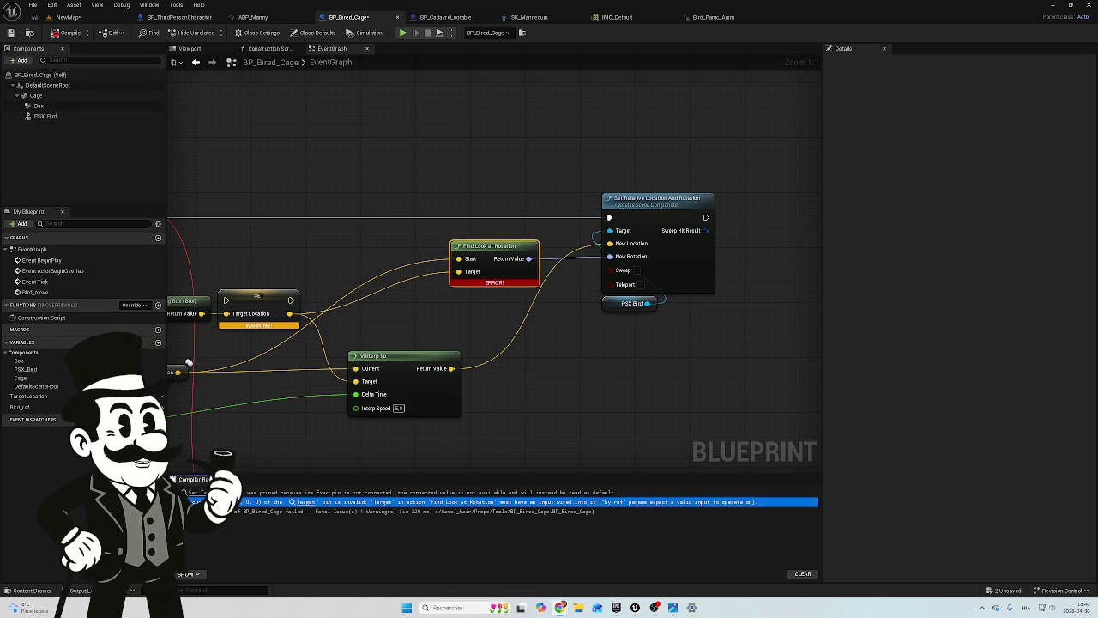
{"action": "mouse_move", "coordinate": [457, 345]}
{"action": "left_mouse_down"}
{"action": "mouse_move", "coordinate": [711, 340]}
{"action": "mouse_move", "coordinate": [590, 324]}
{"action": "left_mouse_up"}
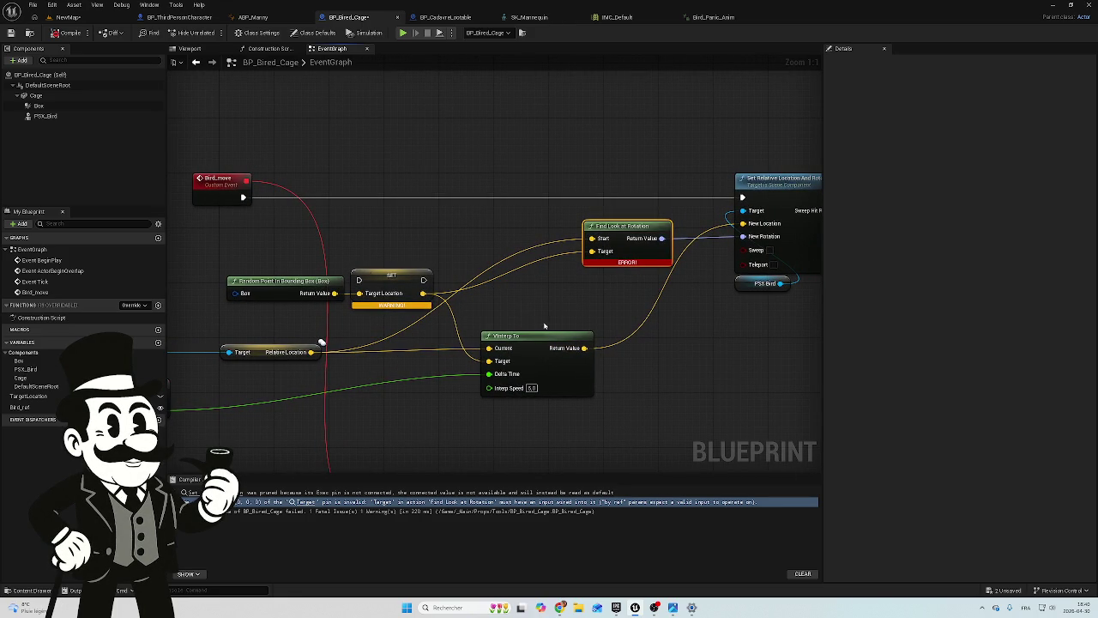
{"action": "mouse_move", "coordinate": [555, 323]}
{"action": "left_mouse_down"}
{"action": "mouse_move", "coordinate": [700, 248]}
{"action": "mouse_move", "coordinate": [608, 271]}
{"action": "left_mouse_up"}
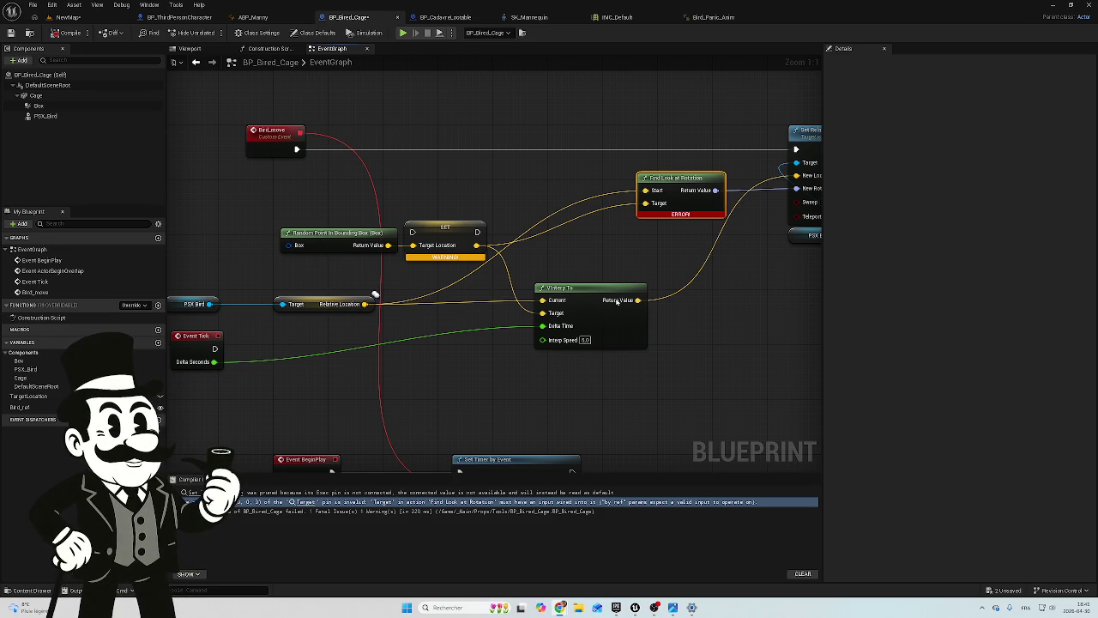
{"action": "left_click_drag", "start_coordinate": [660, 245], "coordinate": [620, 238]}
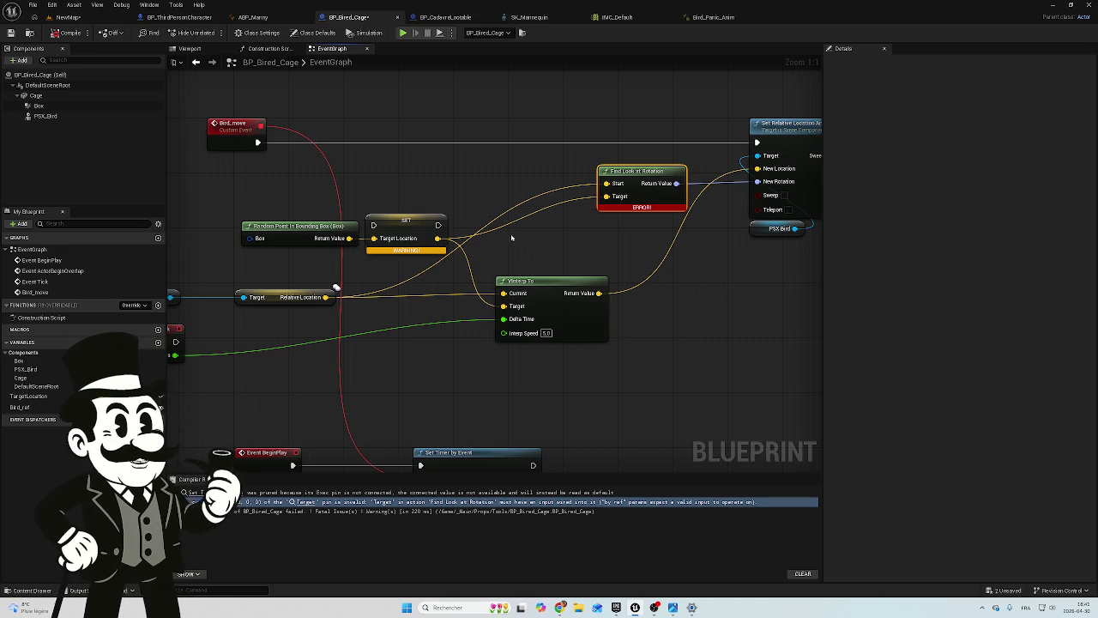
{"action": "right_click", "coordinate": [547, 245]}
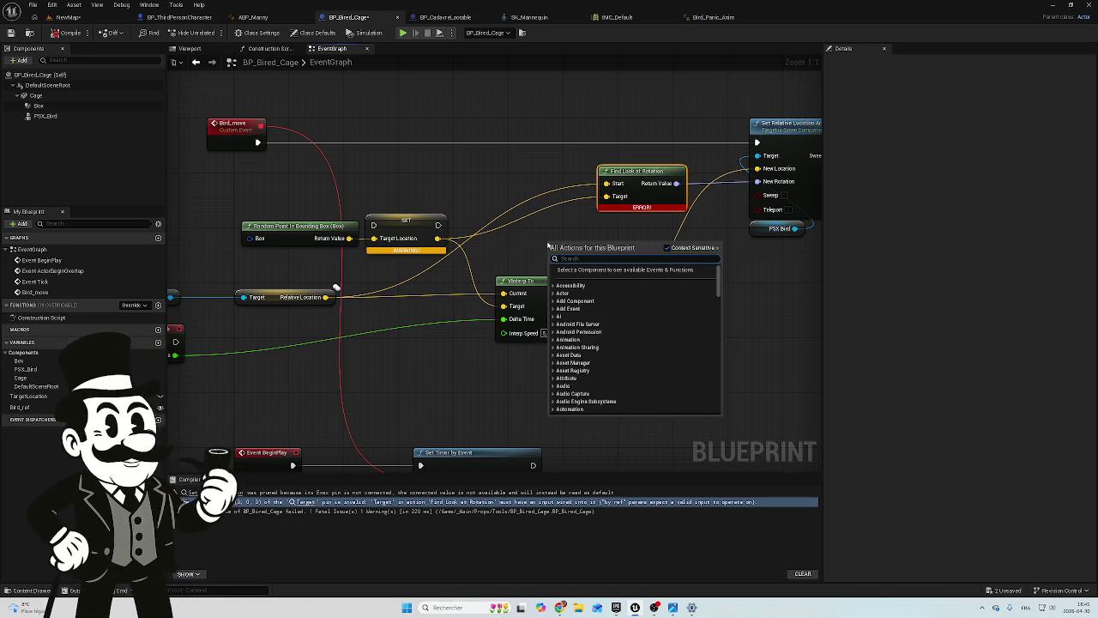
{"action": "type", "text": "get relatio"}
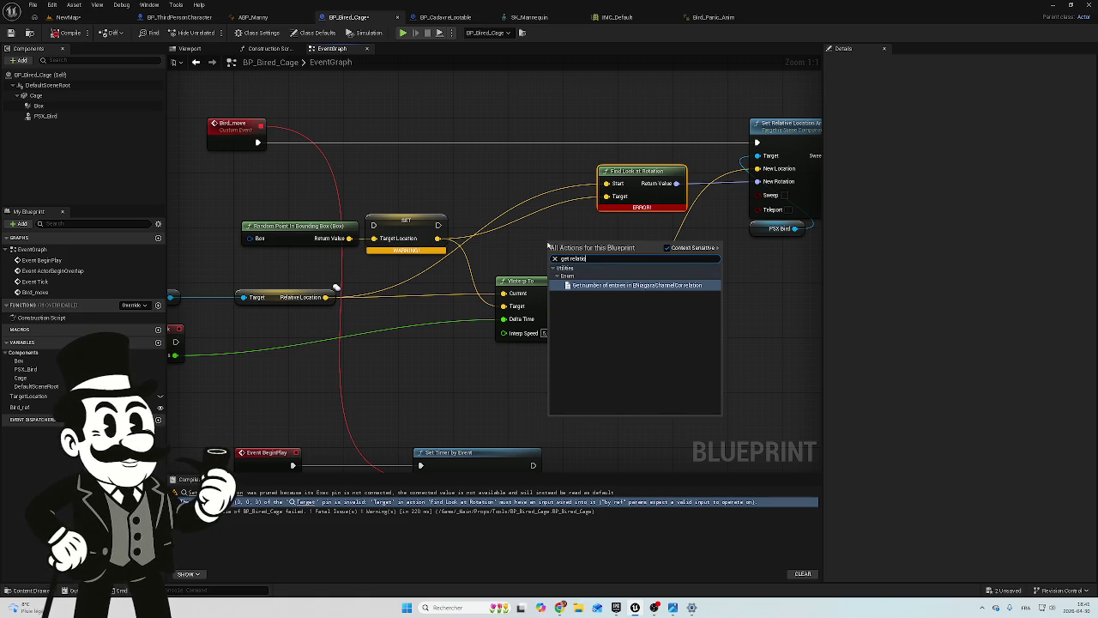
{"action": "key", "text": "BackSpace"}
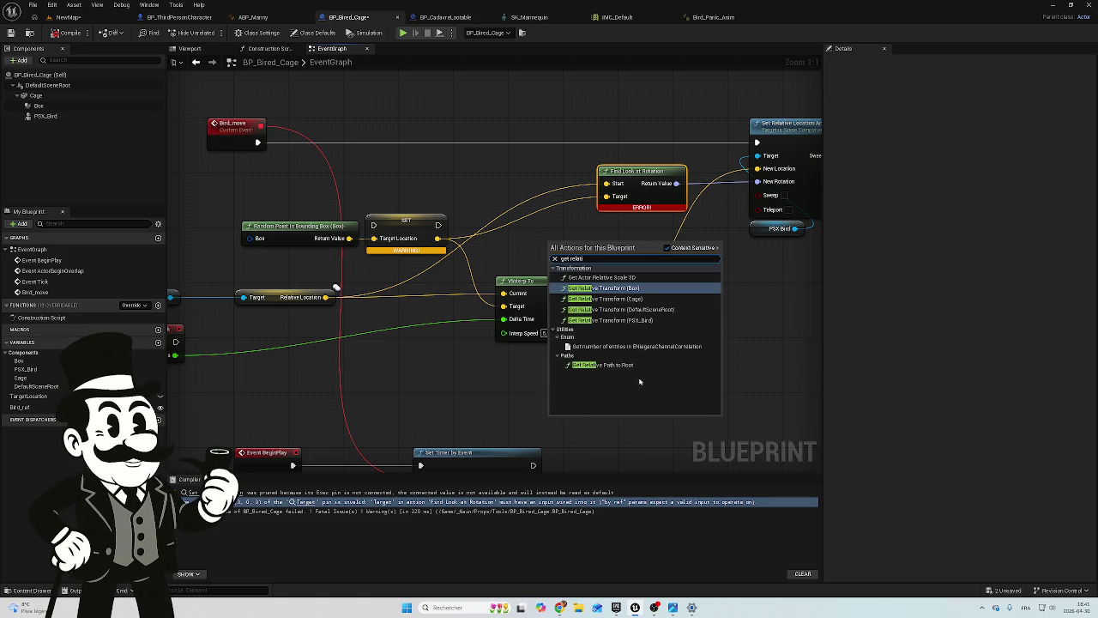
{"action": "type", "text": "ve"}
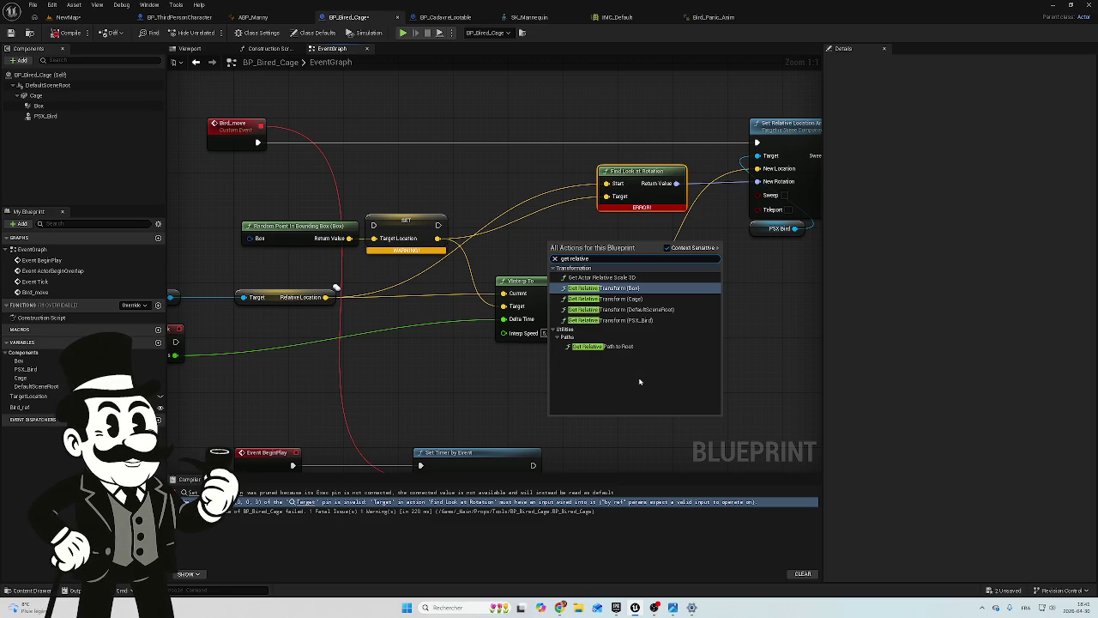
{"action": "type", "text": " lo"}
{"action": "key", "text": "BackSpace"}
{"action": "key", "text": "BackSpace"}
{"action": "key", "text": "BackSpace"}
{"action": "key", "text": "ctrl+a"}
{"action": "key", "text": "BackSpace"}
{"action": "type", "text": "location"}
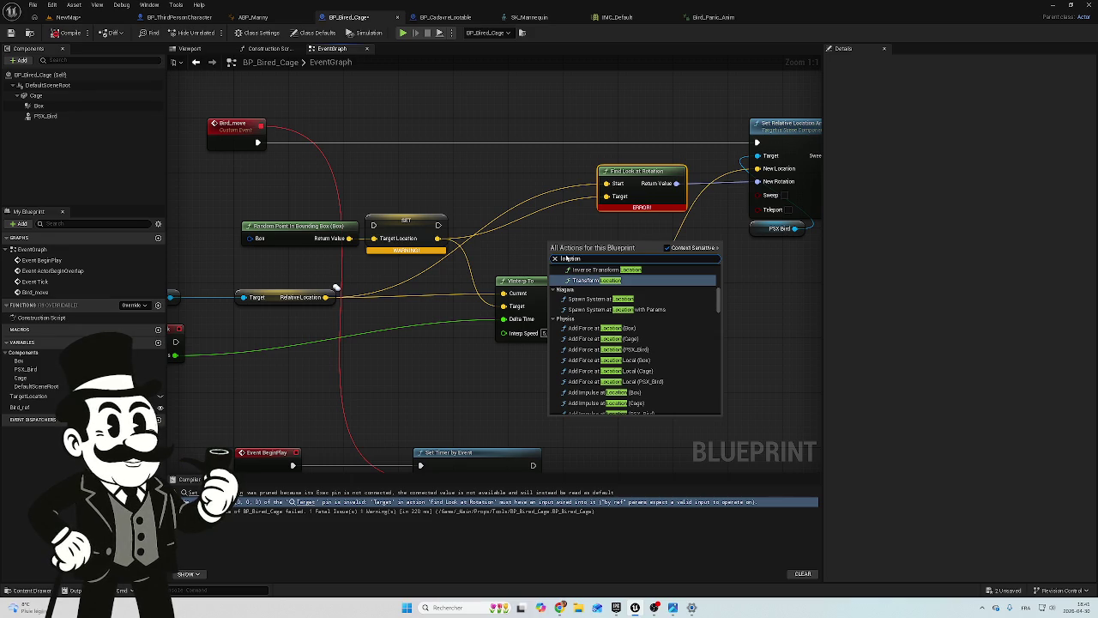
{"action": "left_click", "coordinate": [562, 258]}
{"action": "type", "text": "get"}
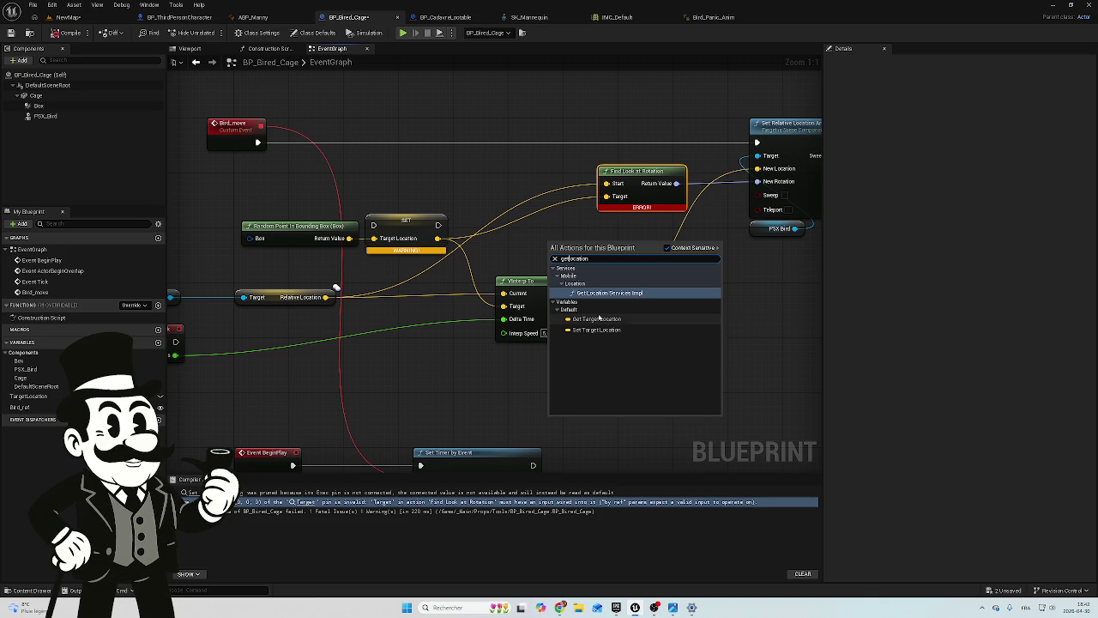
{"action": "left_click", "coordinate": [472, 259]}
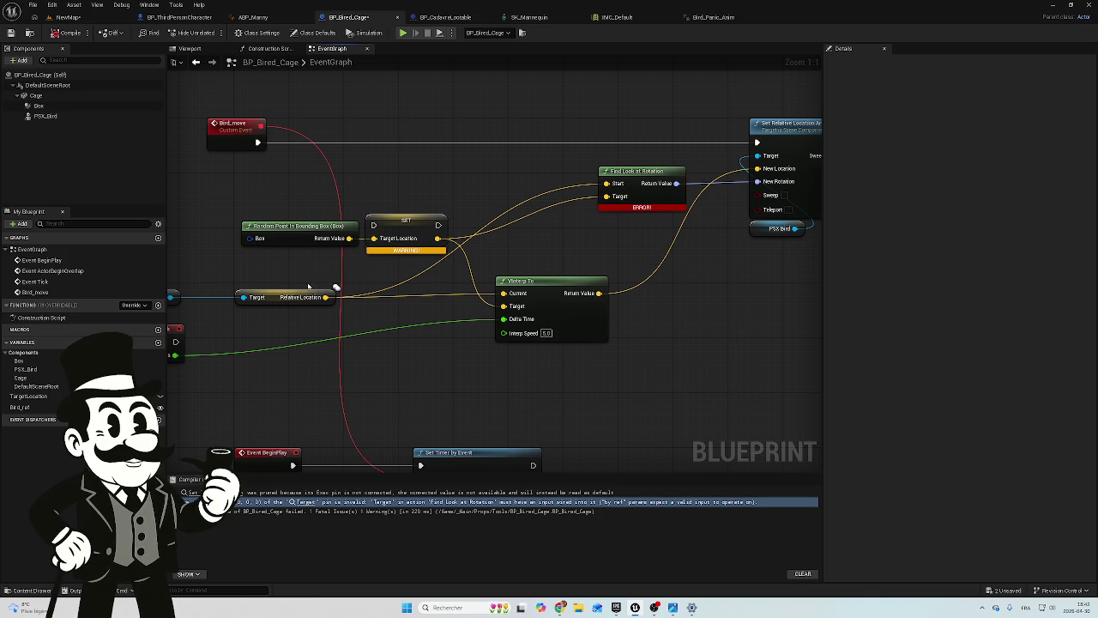
{"action": "left_click_drag", "start_coordinate": [336, 288], "coordinate": [447, 289]}
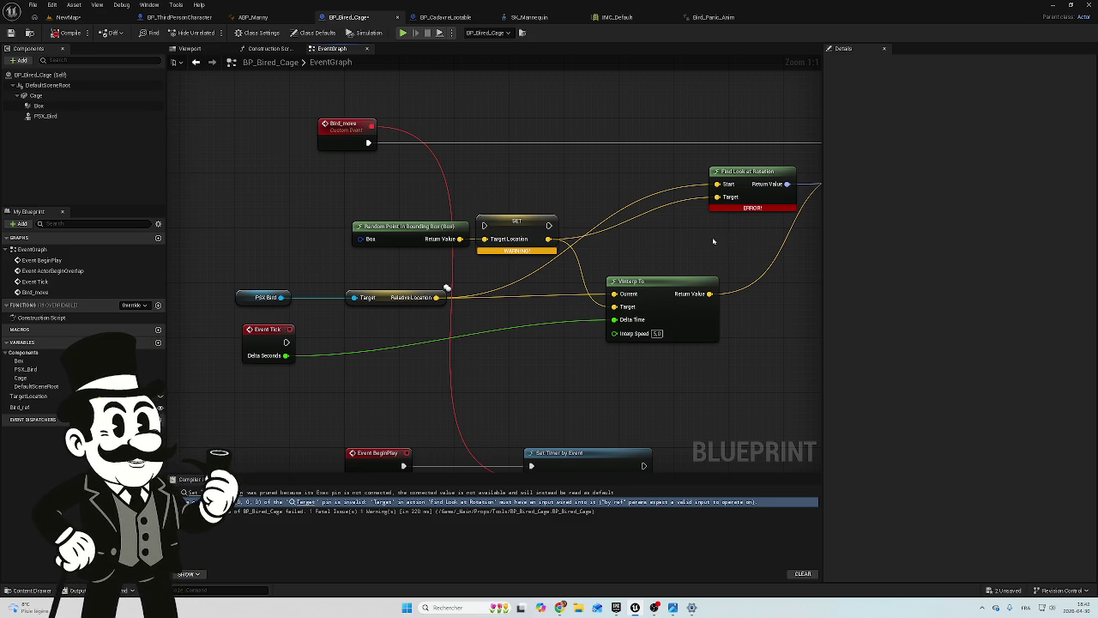
{"action": "mouse_move", "coordinate": [436, 297]}
{"action": "left_mouse_down"}
{"action": "mouse_move", "coordinate": [571, 279]}
{"action": "mouse_move", "coordinate": [692, 240]}
{"action": "mouse_move", "coordinate": [692, 206]}
{"action": "mouse_move", "coordinate": [717, 197]}
{"action": "left_mouse_up"}
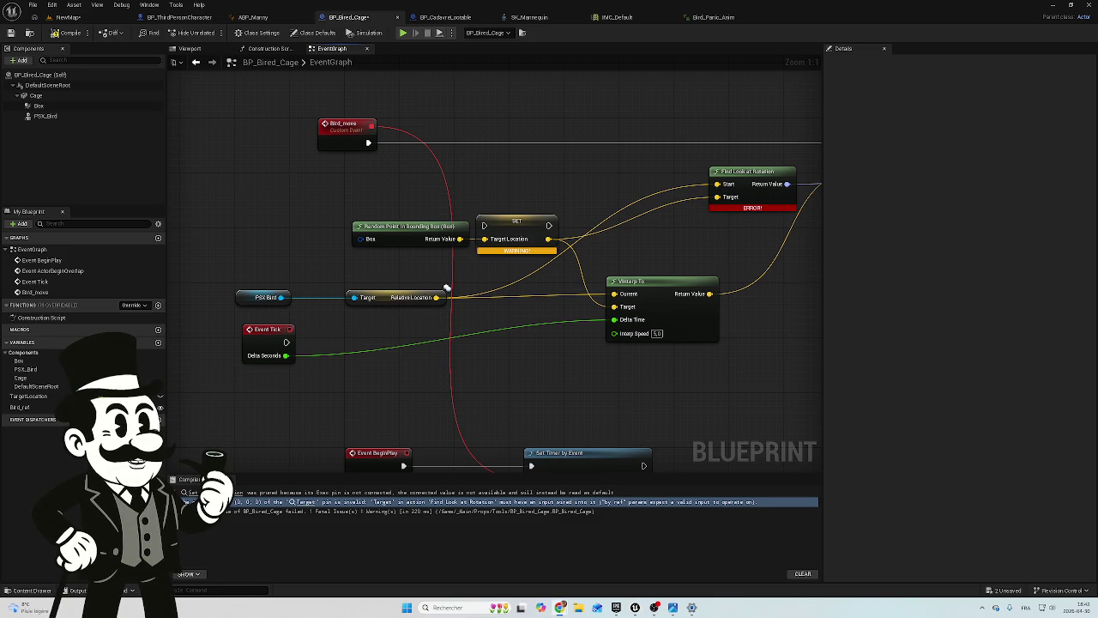
{"action": "left_click", "coordinate": [68, 17]}
{"action": "mouse_move", "coordinate": [399, 200]}
{"action": "left_mouse_down"}
{"action": "mouse_move", "coordinate": [352, 224]}
{"action": "mouse_move", "coordinate": [343, 249]}
{"action": "left_mouse_up"}
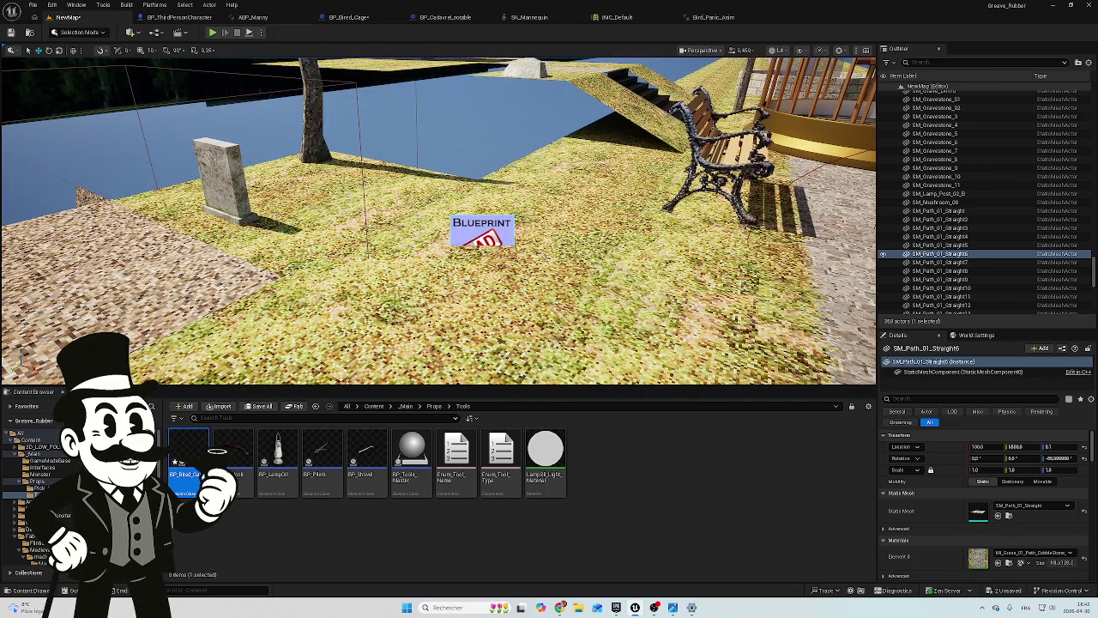
{"action": "left_click", "coordinate": [452, 18]}
{"action": "left_click", "coordinate": [349, 17]}
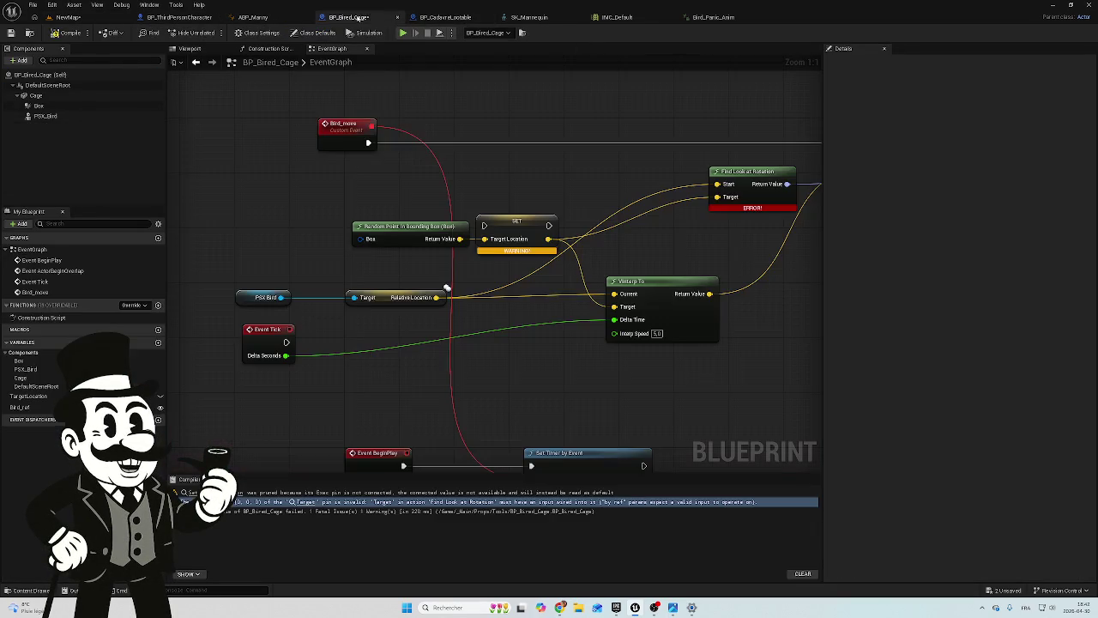
{"action": "left_click", "coordinate": [190, 49]}
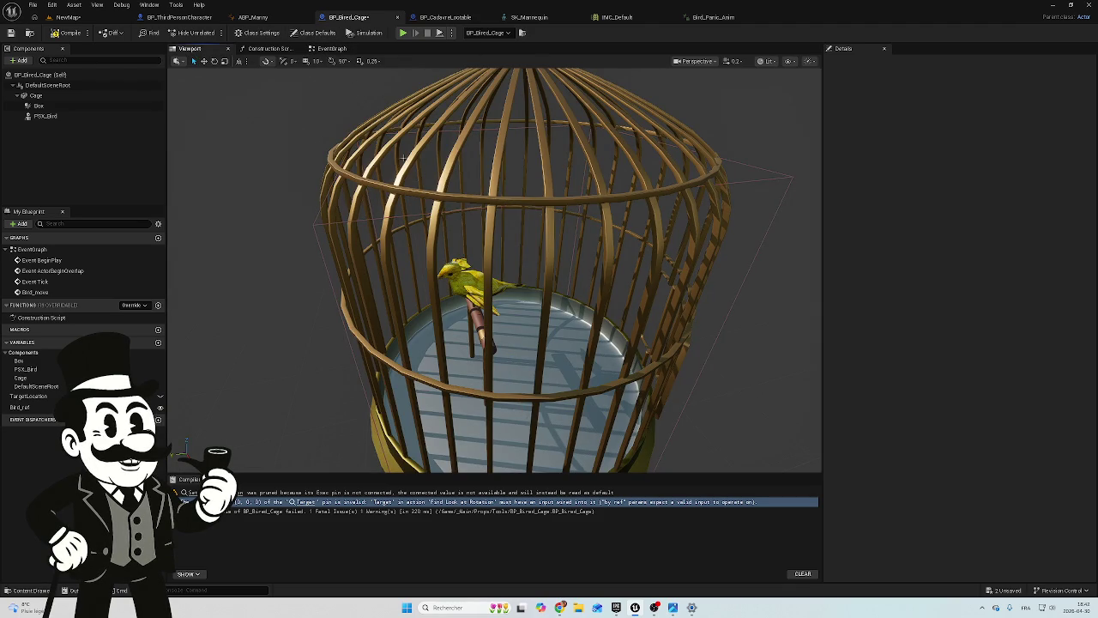
{"action": "left_click", "coordinate": [342, 52]}
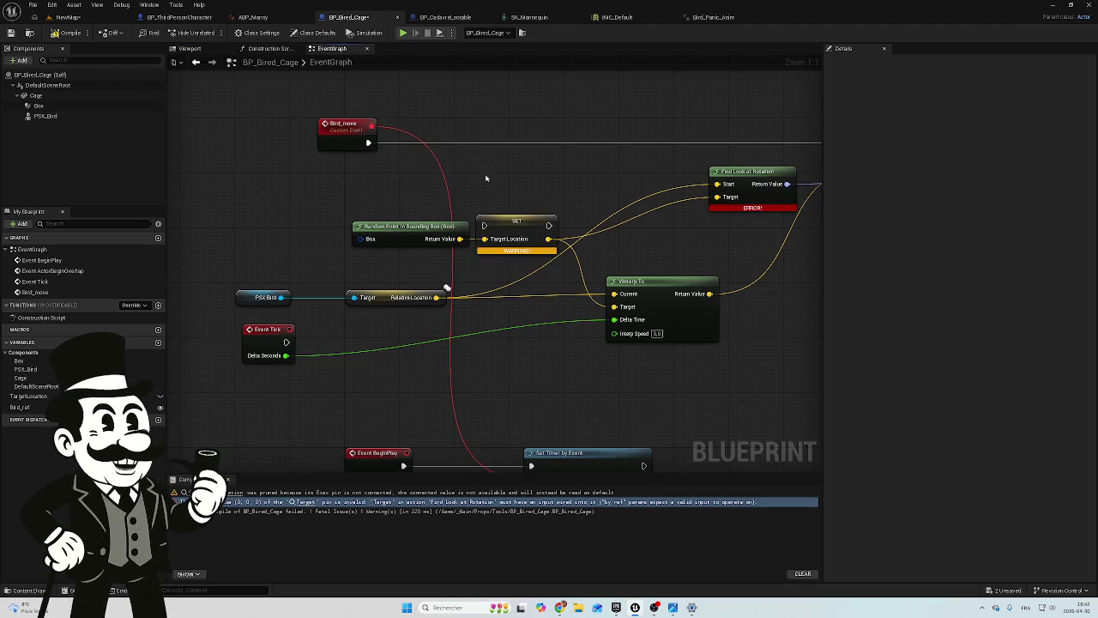
{"action": "left_click_drag", "start_coordinate": [630, 263], "coordinate": [565, 256]}
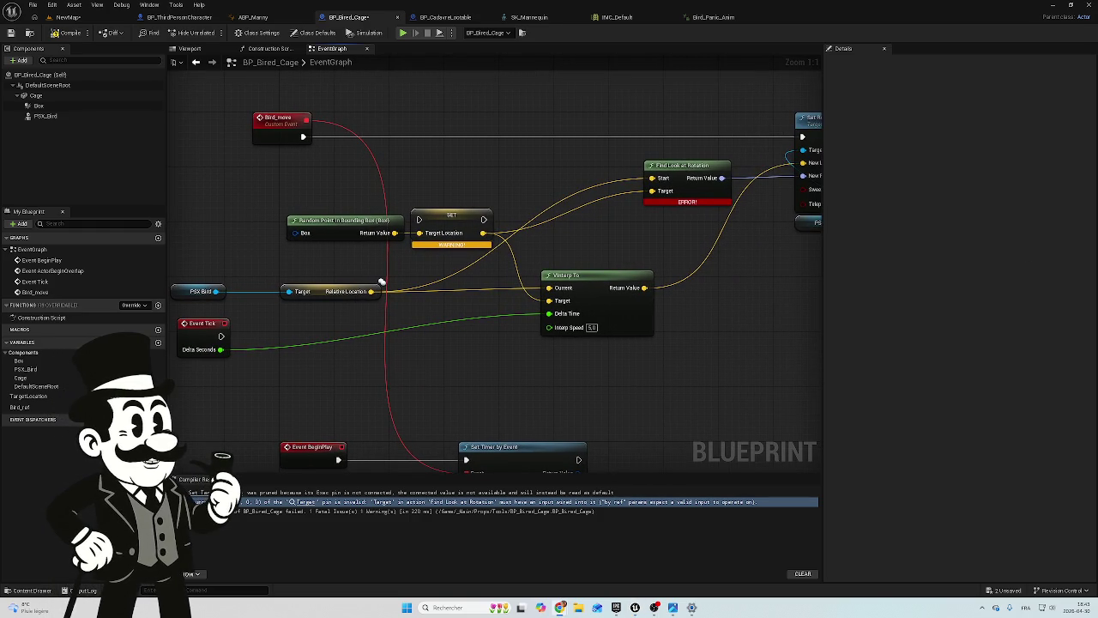
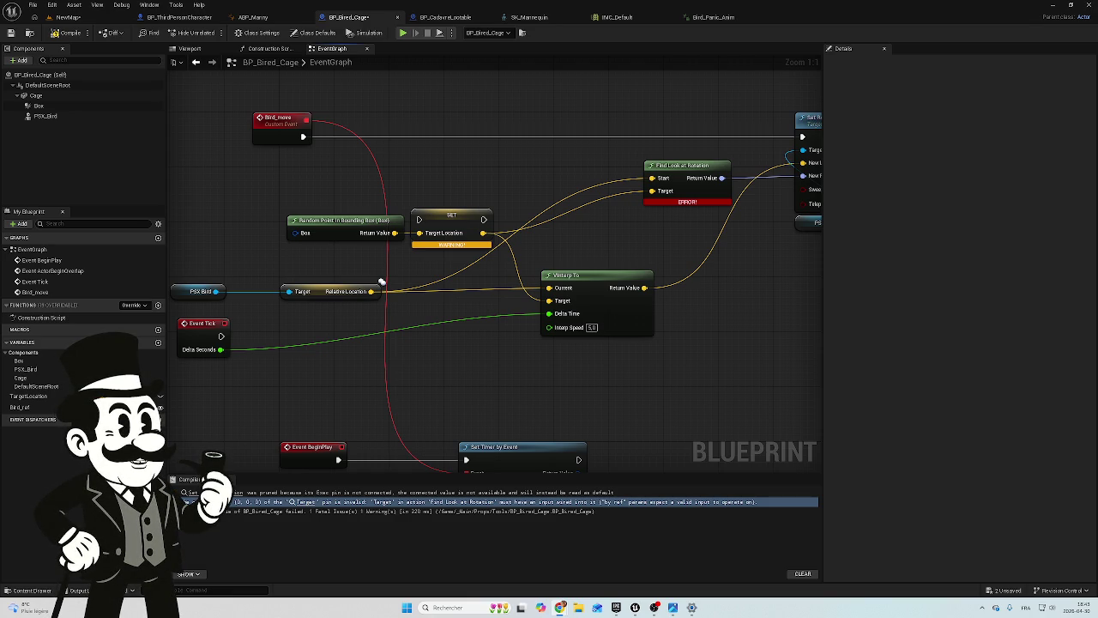
Disconnect Find Look at Rotation from New Rotation, move it aside, and compile the Blueprint
{"action": "mouse_move", "coordinate": [740, 267]}
{"action": "left_mouse_down"}
{"action": "mouse_move", "coordinate": [637, 258]}
{"action": "mouse_move", "coordinate": [491, 216]}
{"action": "left_mouse_up"}
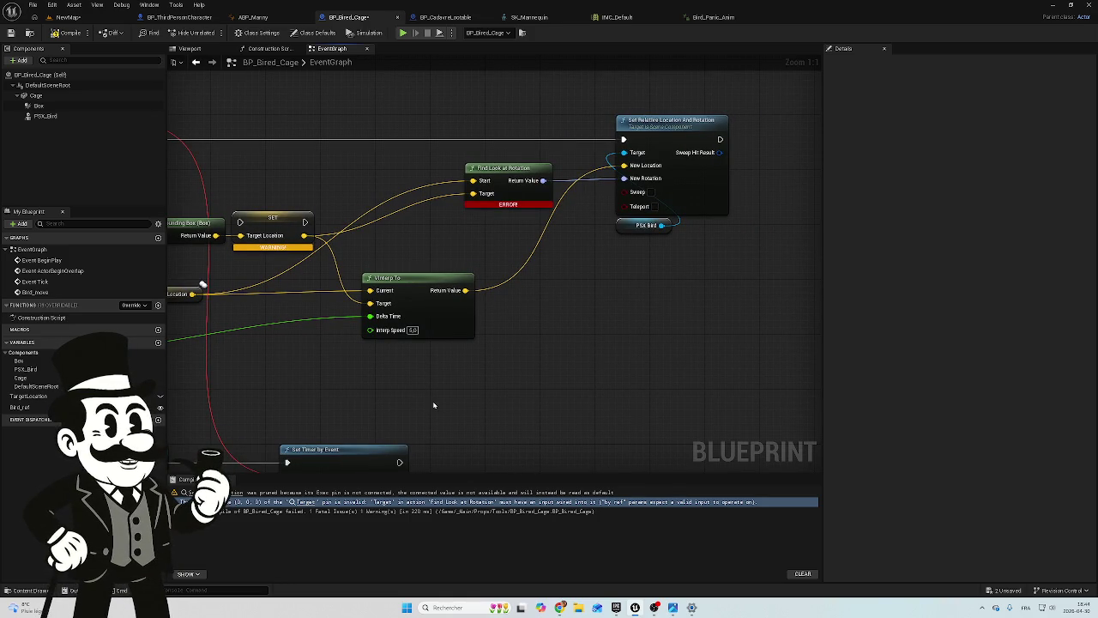
{"action": "left_click_drag", "start_coordinate": [453, 364], "coordinate": [543, 363]}
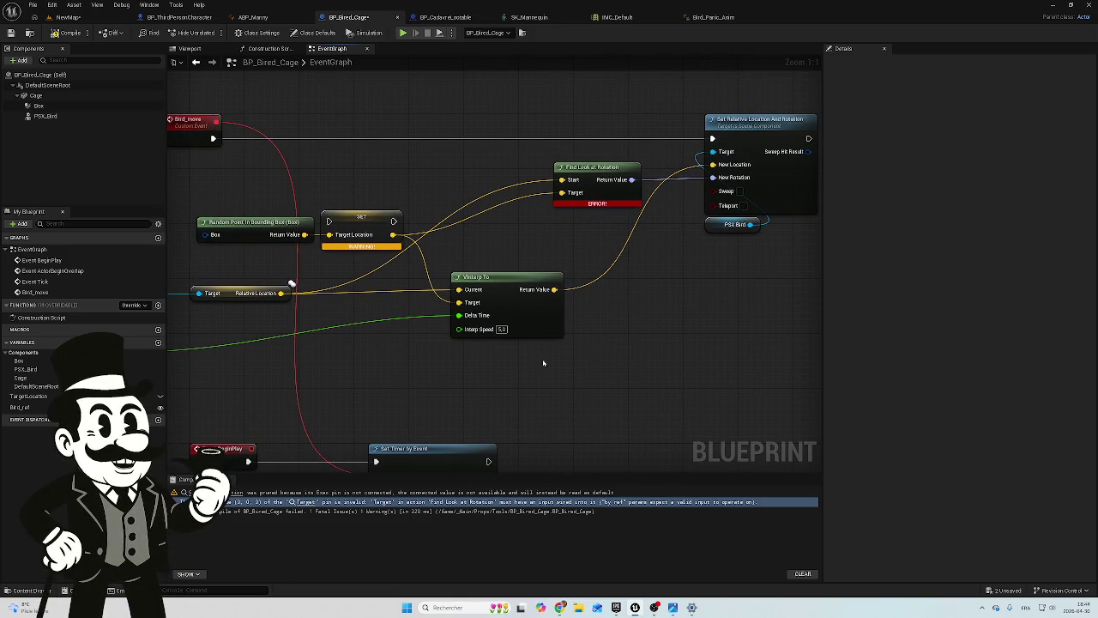
{"action": "mouse_move", "coordinate": [592, 166]}
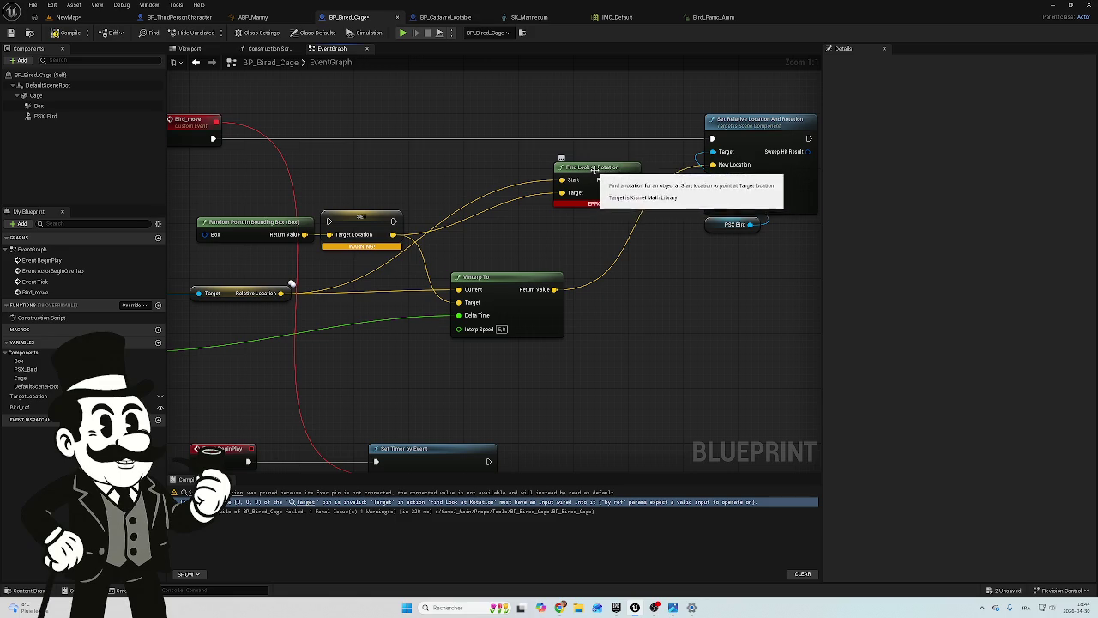
{"action": "left_click", "coordinate": [592, 167]}
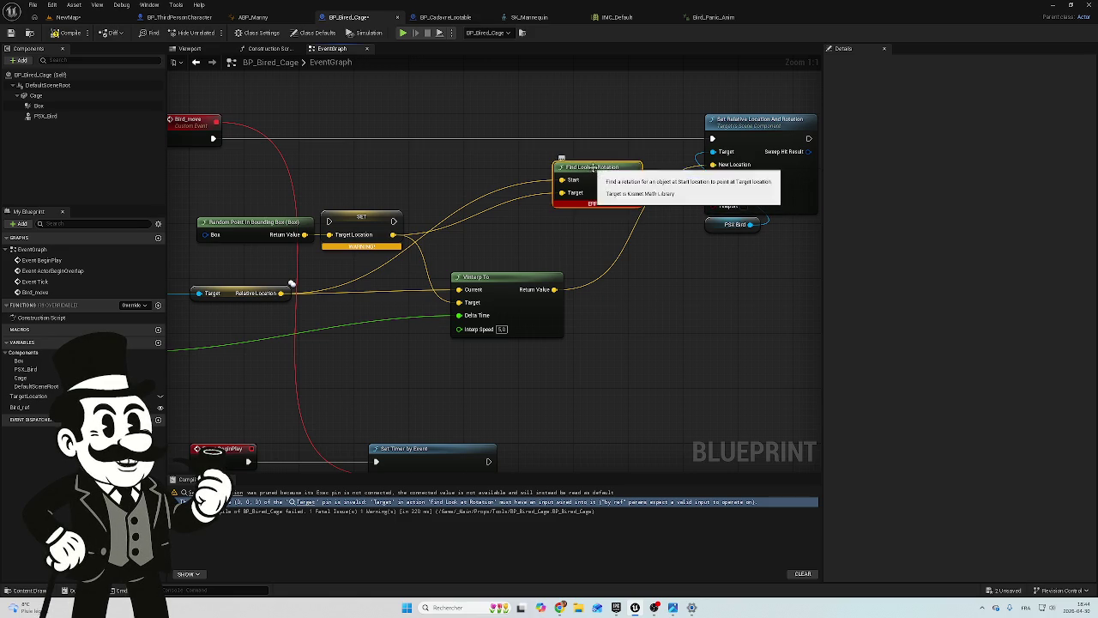
{"action": "left_click_drag", "start_coordinate": [571, 160], "coordinate": [516, 160]}
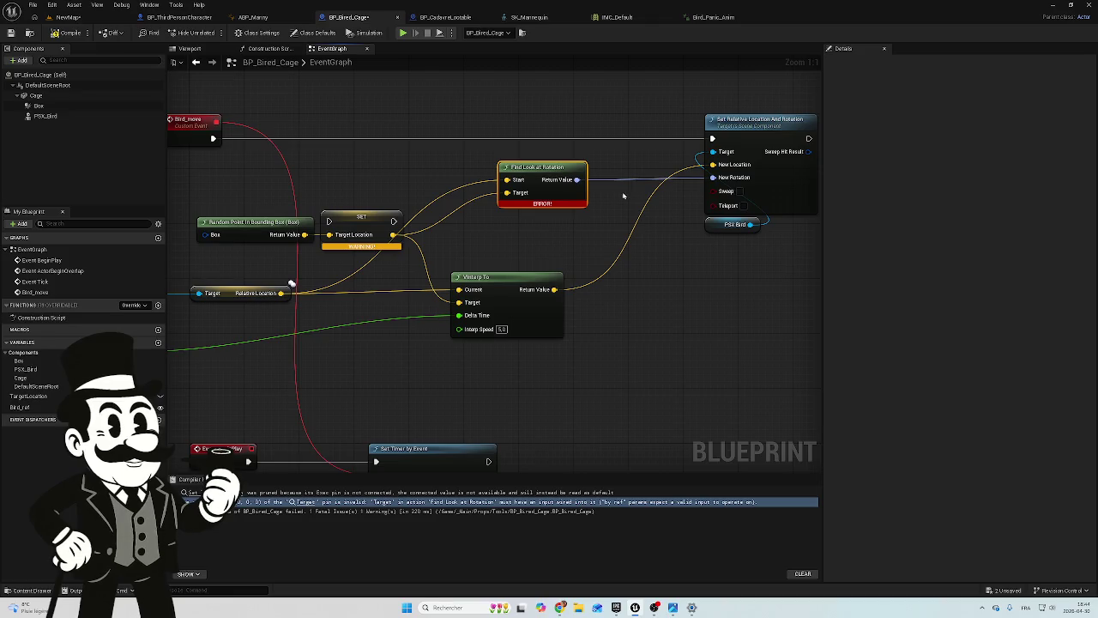
{"action": "left_click", "coordinate": [622, 185]}
{"action": "left_click", "coordinate": [622, 185], "text": "alt"}
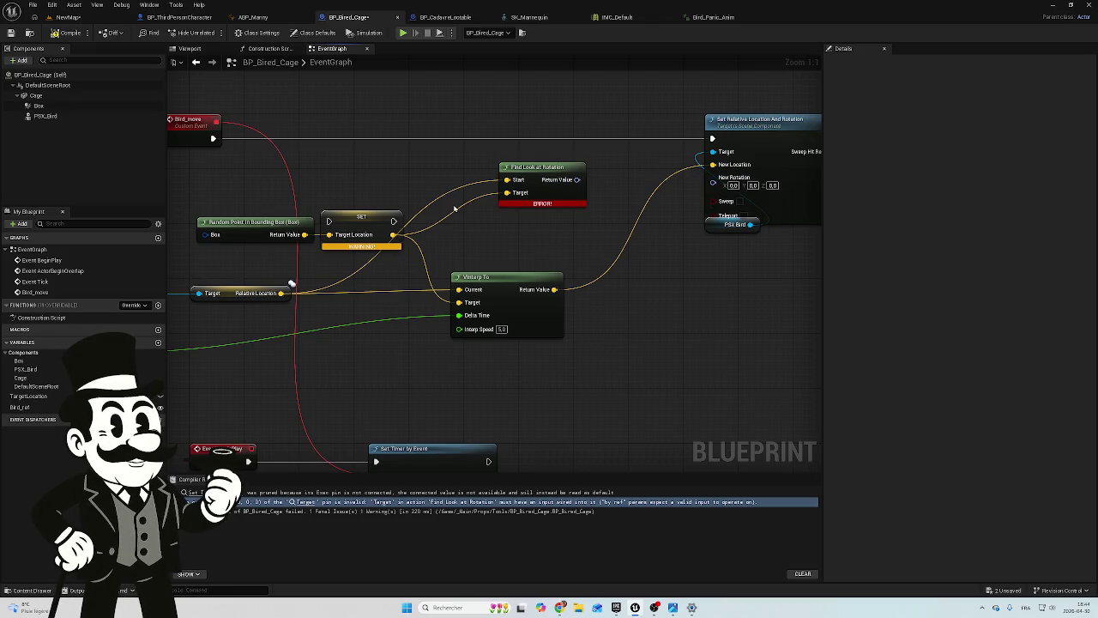
{"action": "left_click", "coordinate": [65, 33]}
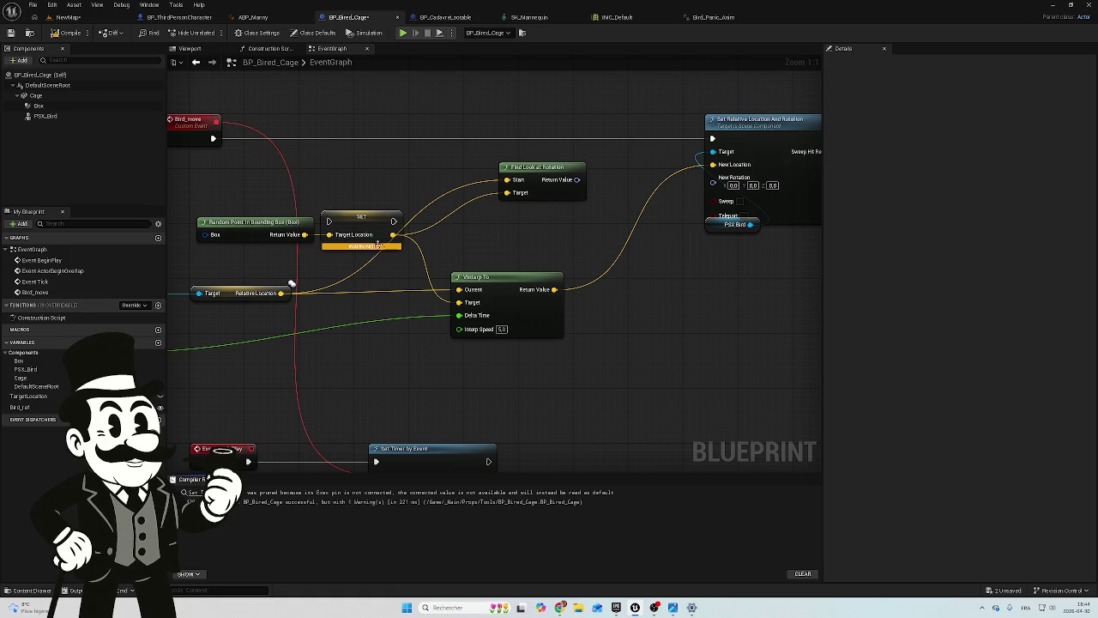
Place a Box component reference in the event graph from the Components panel
{"action": "left_click_drag", "start_coordinate": [392, 188], "coordinate": [485, 190]}
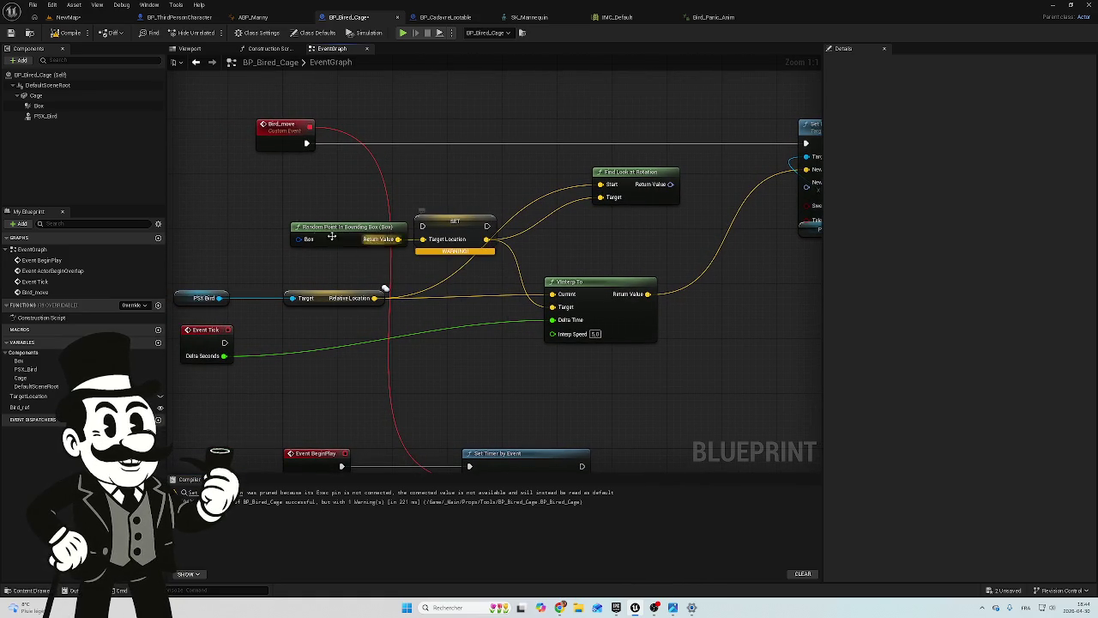
{"action": "mouse_move", "coordinate": [38, 105]}
{"action": "left_mouse_down"}
{"action": "mouse_move", "coordinate": [216, 208]}
{"action": "mouse_move", "coordinate": [303, 243]}
{"action": "left_mouse_up"}
{"action": "key", "text": "Escape"}
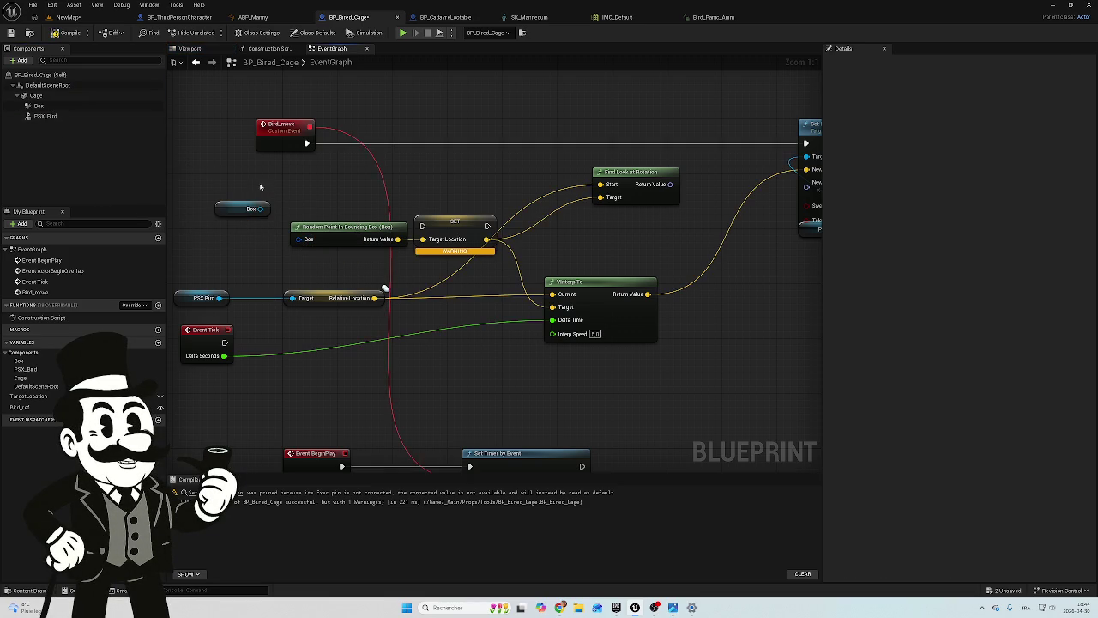
Delete the old Random Point In Bounding Box node and search 'get' from Box's pin
{"action": "left_click", "coordinate": [303, 243]}
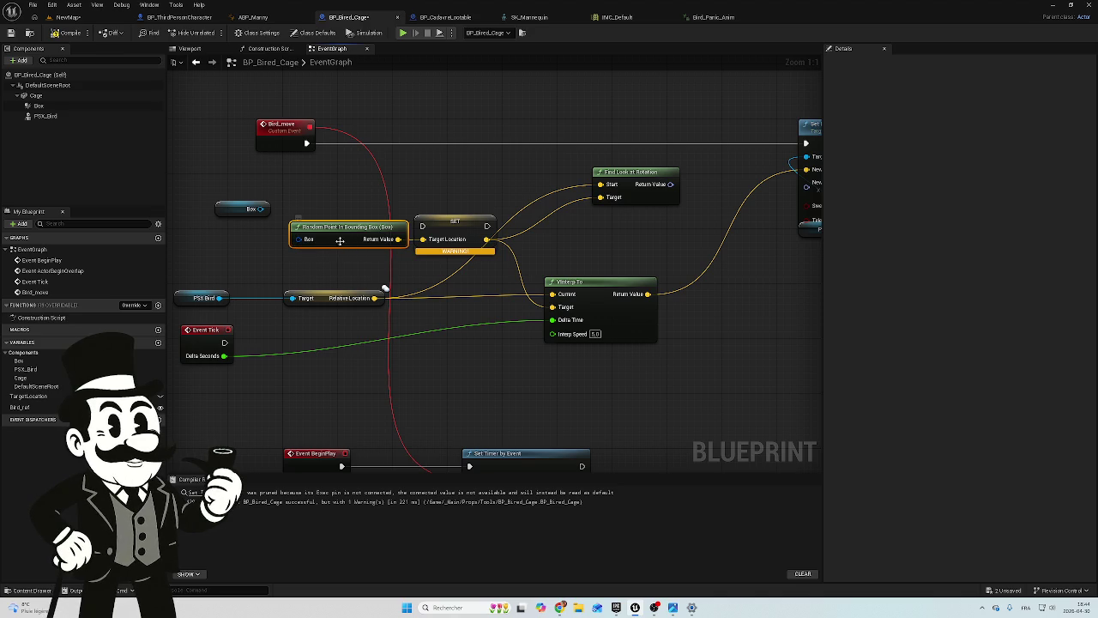
{"action": "key", "text": "Delete"}
{"action": "left_click_drag", "start_coordinate": [260, 209], "coordinate": [296, 237]}
{"action": "type", "text": "get"}
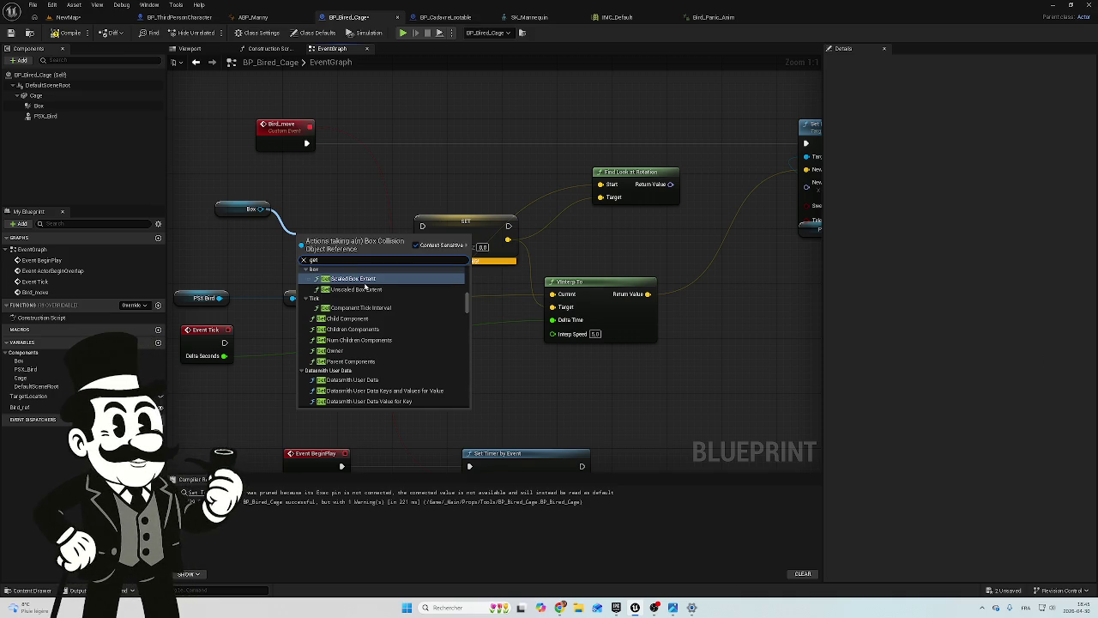
Try 'rand' searches from the Box pin's action menu, then close it without adding anything
{"action": "type", "text": " rand"}
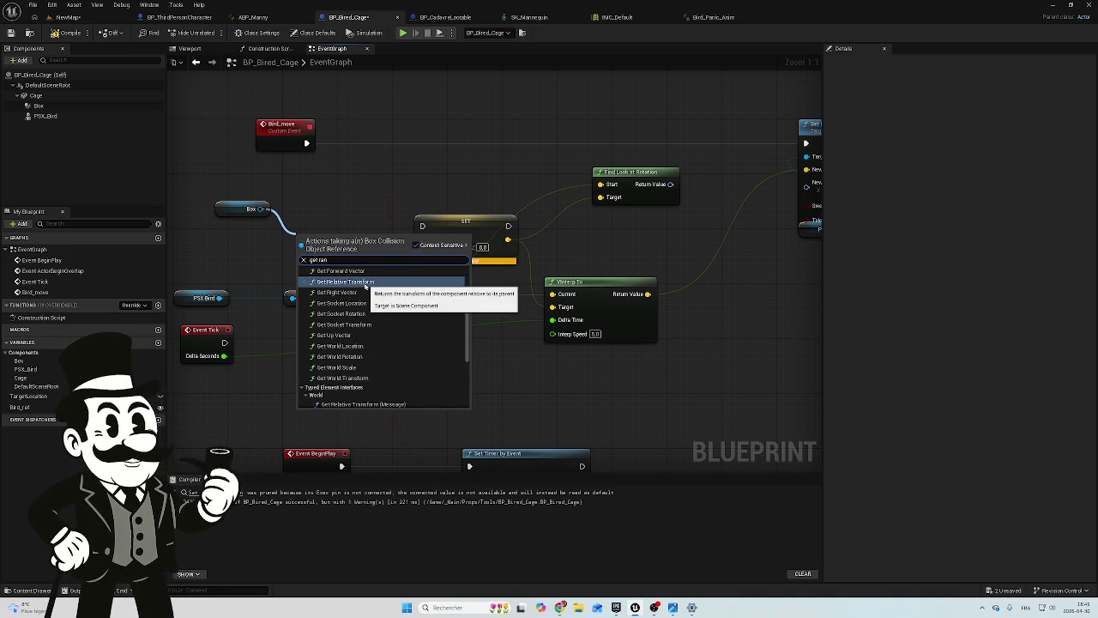
{"action": "key", "text": "BackSpace"}
{"action": "key", "text": "BackSpace"}
{"action": "key", "text": "BackSpace"}
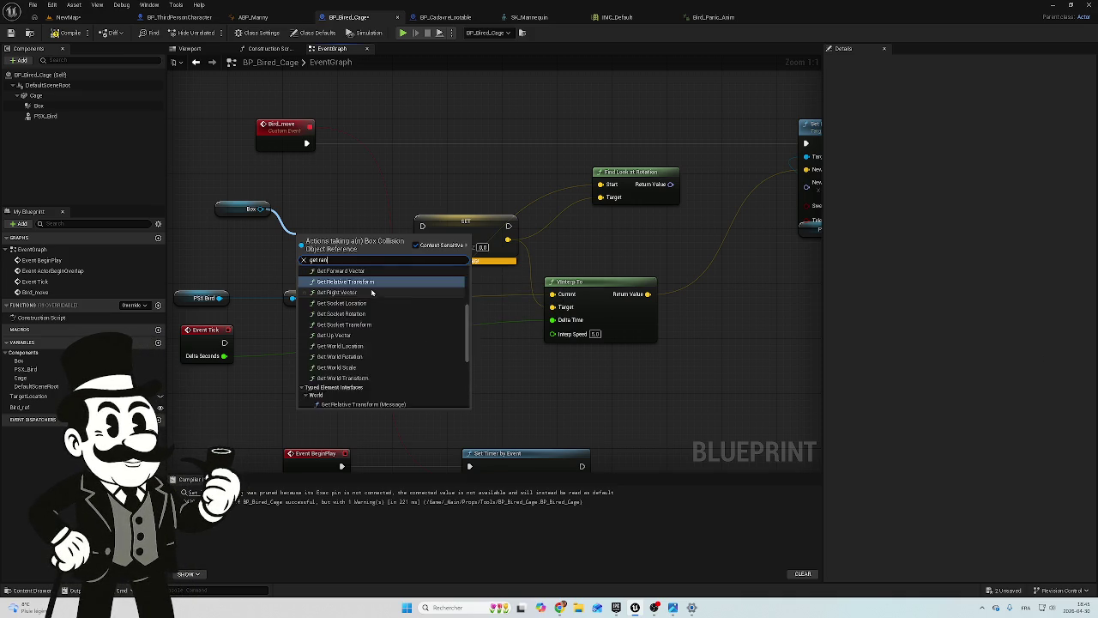
{"action": "key", "text": "BackSpace"}
{"action": "key", "text": "BackSpace"}
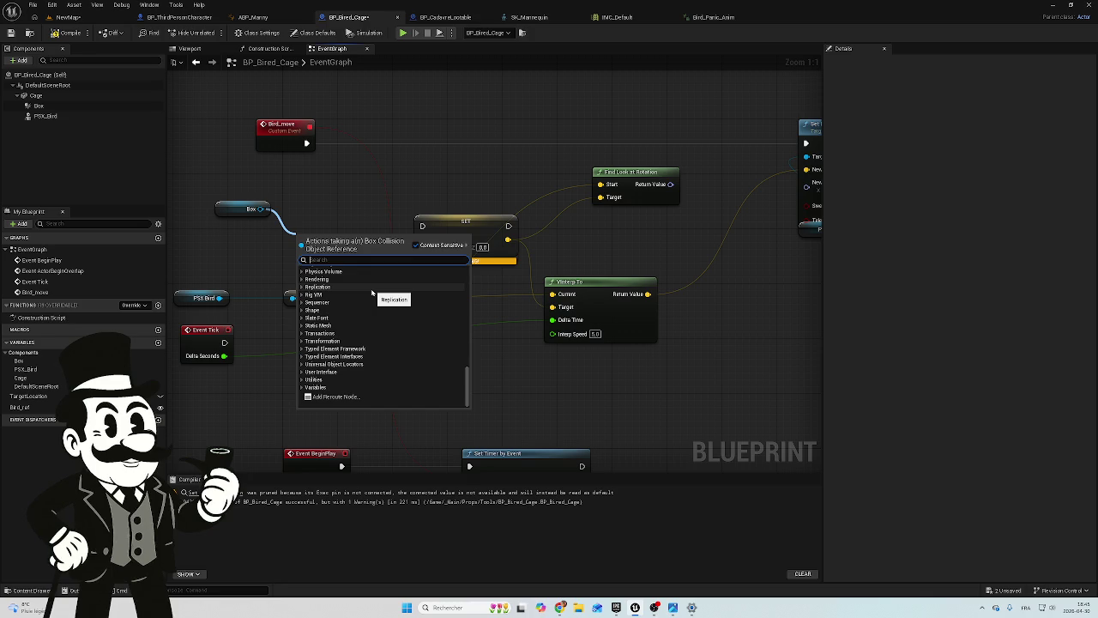
{"action": "type", "text": "rand"}
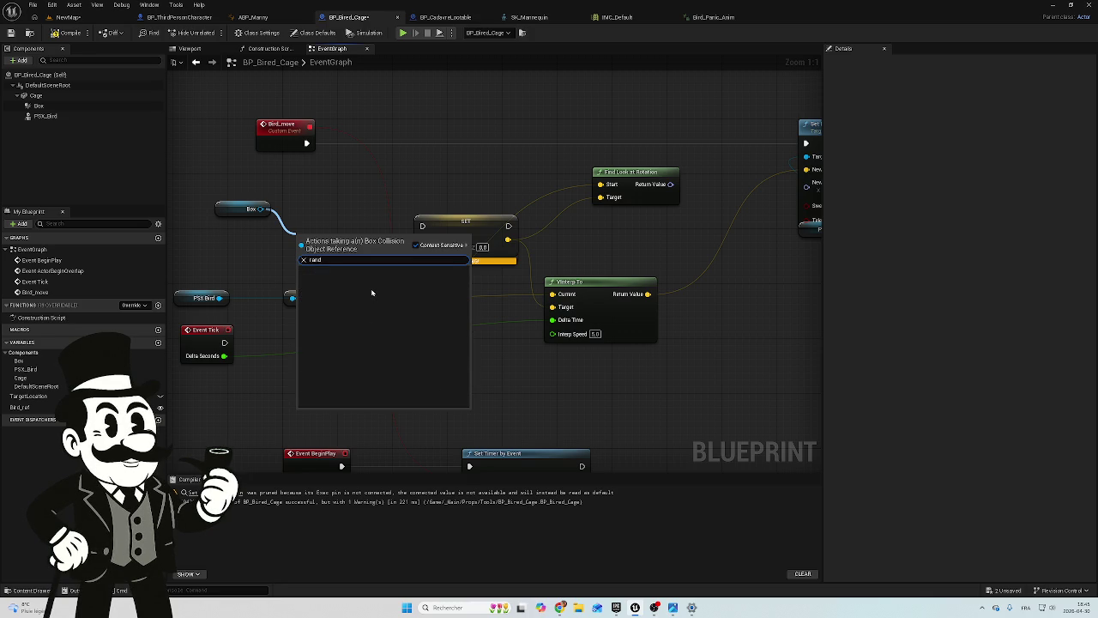
{"action": "key", "text": "BackSpace"}
{"action": "key", "text": "BackSpace"}
{"action": "key", "text": "BackSpace"}
{"action": "scroll", "coordinate": [371, 326], "scroll_direction": "down", "scroll_amount": 10}
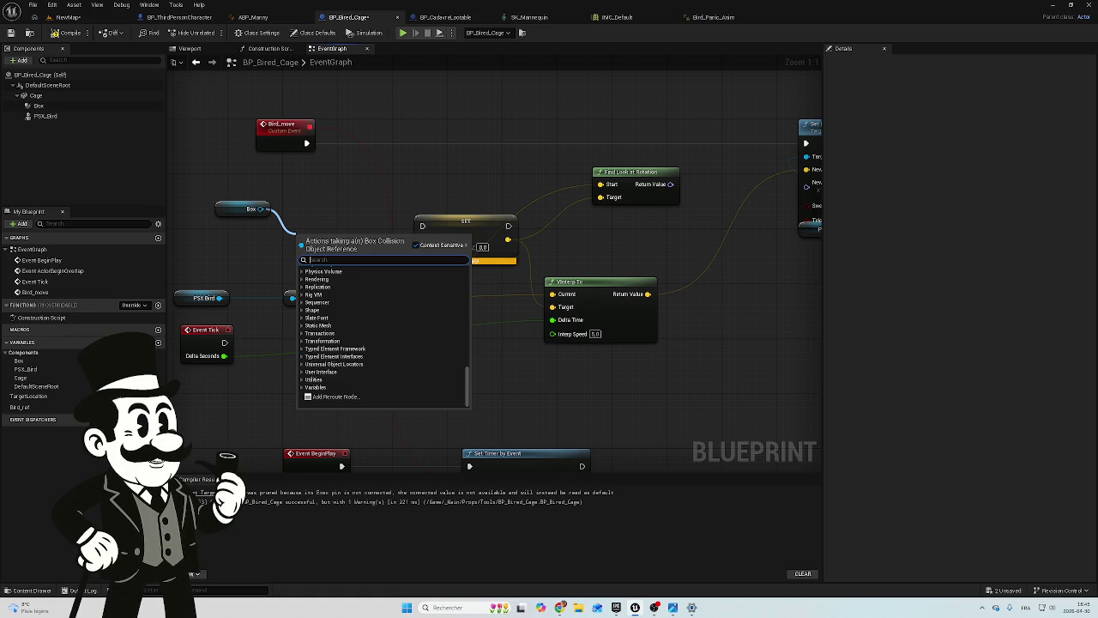
{"action": "key", "text": "Escape"}
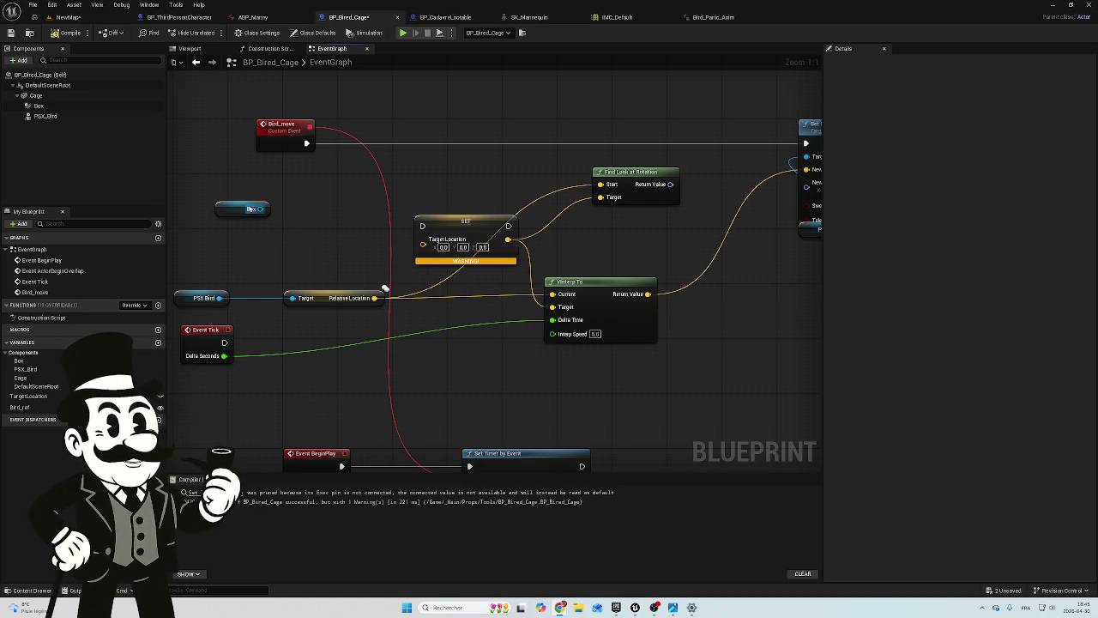
Add a Random Point in Bounding Box node via a 'random point' search and position it beside Box
{"action": "left_click_drag", "start_coordinate": [251, 209], "coordinate": [236, 208]}
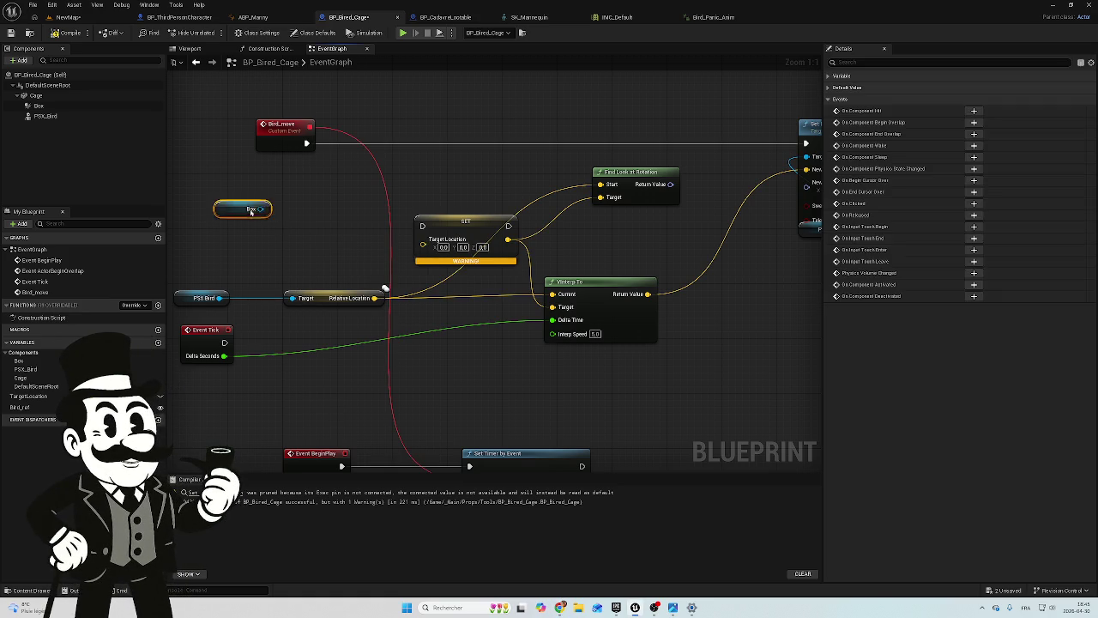
{"action": "right_click", "coordinate": [323, 228]}
{"action": "type", "text": "random point"}
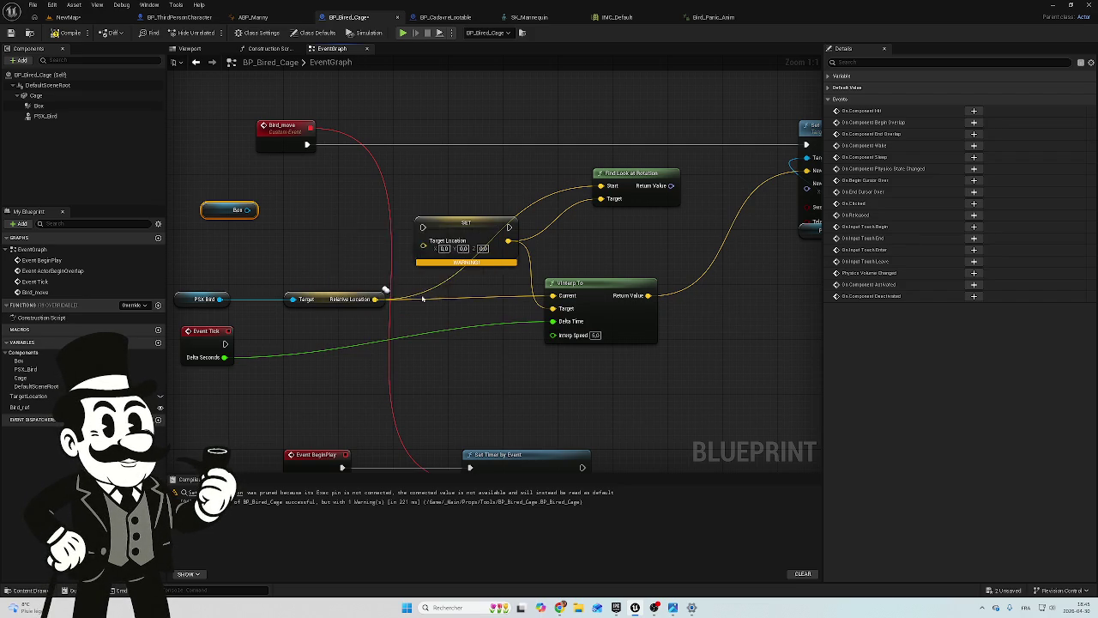
{"action": "key", "text": "Return"}
{"action": "left_click_drag", "start_coordinate": [369, 228], "coordinate": [315, 214]}
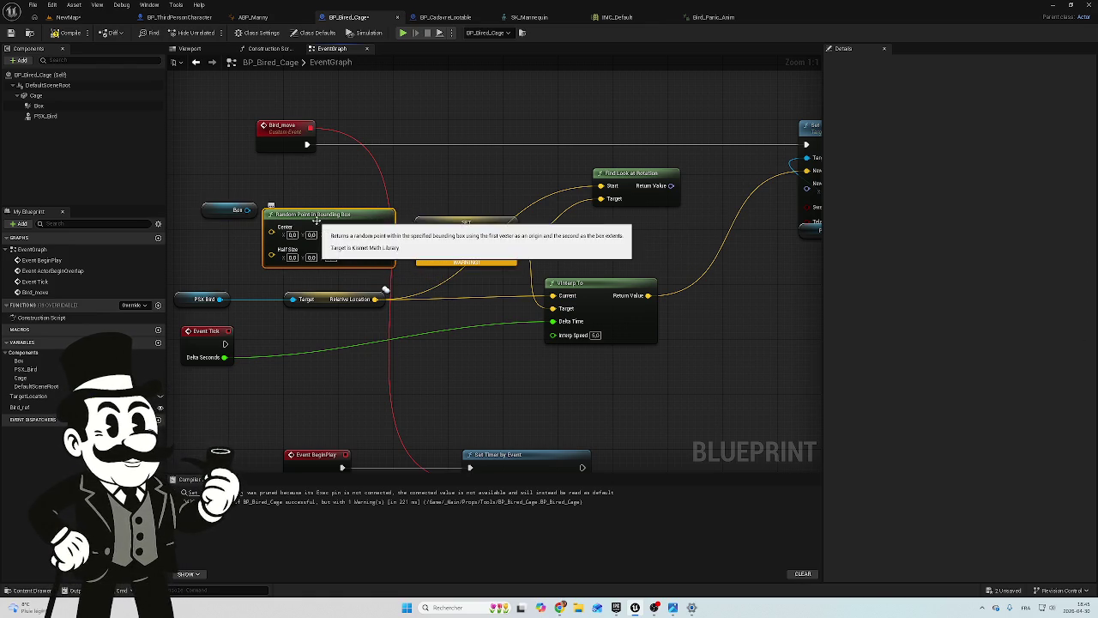
{"action": "left_click_drag", "start_coordinate": [322, 217], "coordinate": [321, 217]}
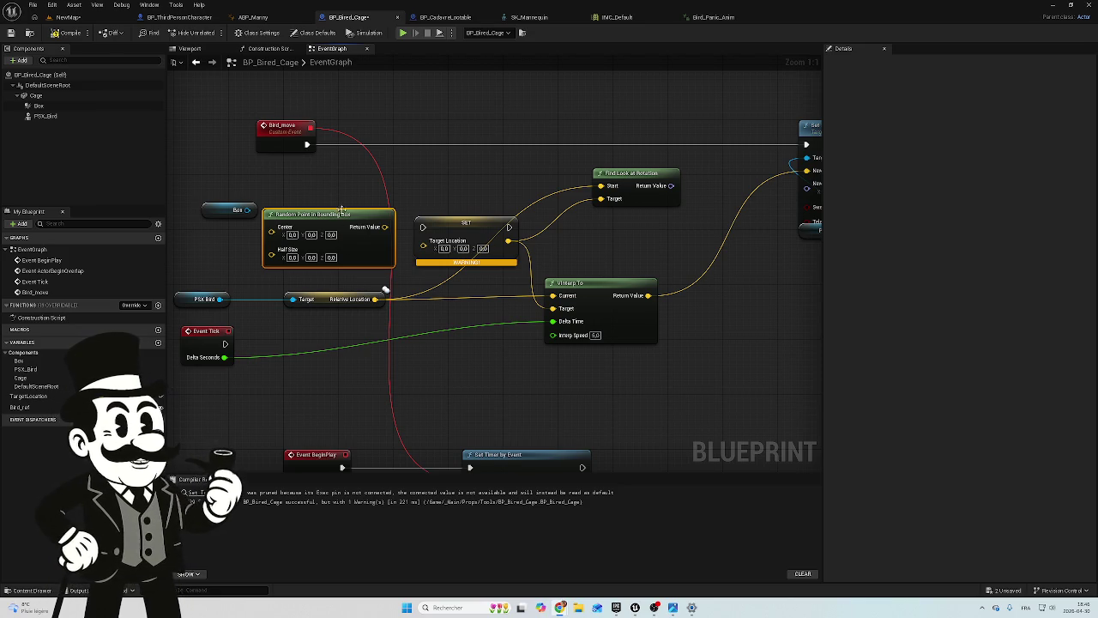
{"action": "left_click_drag", "start_coordinate": [331, 211], "coordinate": [326, 206]}
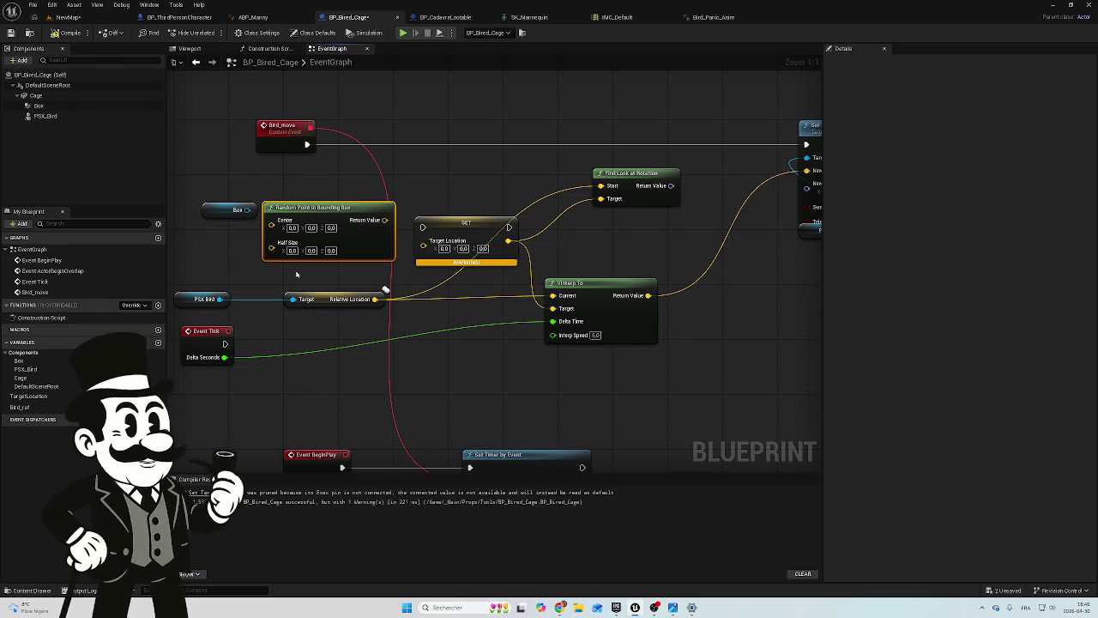
{"action": "mouse_move", "coordinate": [242, 212]}
{"action": "left_mouse_down"}
{"action": "mouse_move", "coordinate": [489, 258]}
{"action": "mouse_move", "coordinate": [391, 268]}
{"action": "left_mouse_up"}
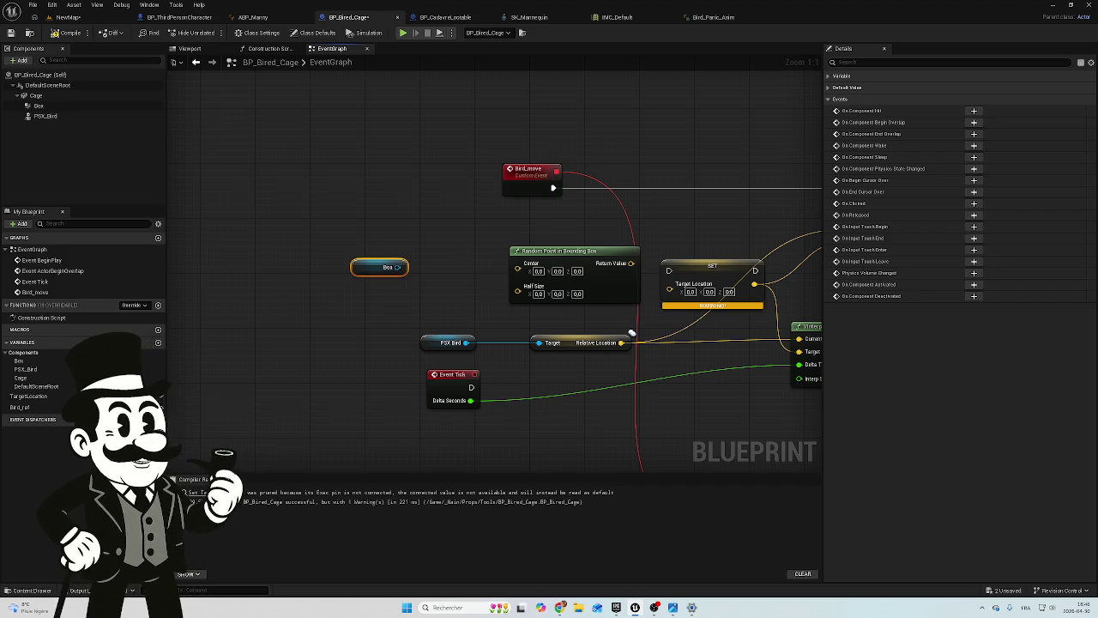
{"action": "left_click", "coordinate": [554, 253]}
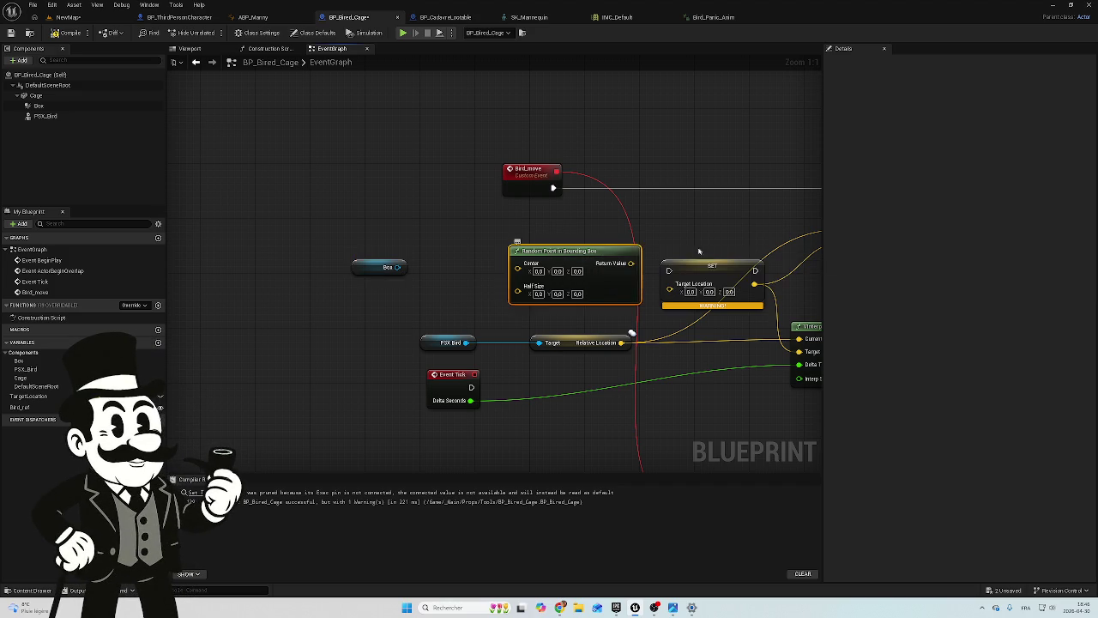
Select the Box component and raise it up into the cage in the Viewport
{"action": "left_click", "coordinate": [374, 267]}
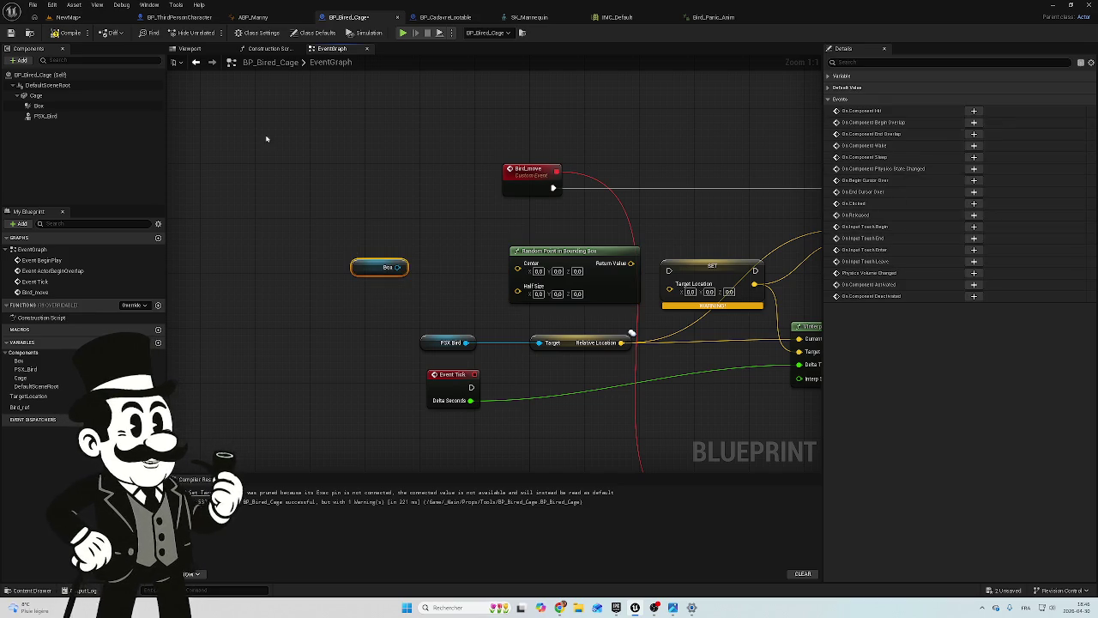
{"action": "left_click", "coordinate": [39, 105]}
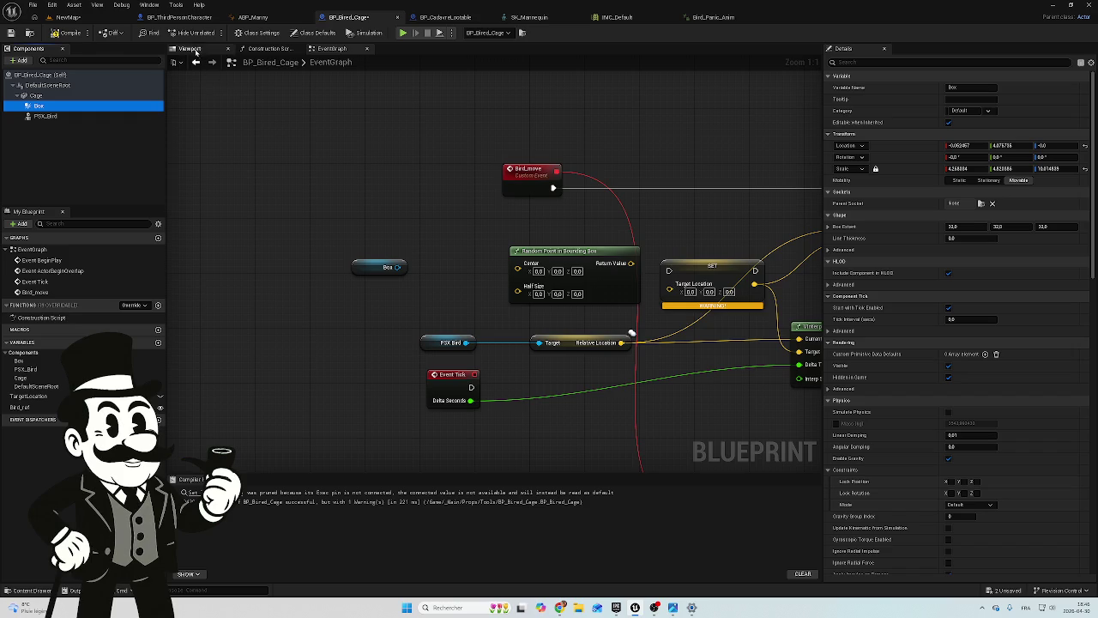
{"action": "left_click", "coordinate": [189, 48]}
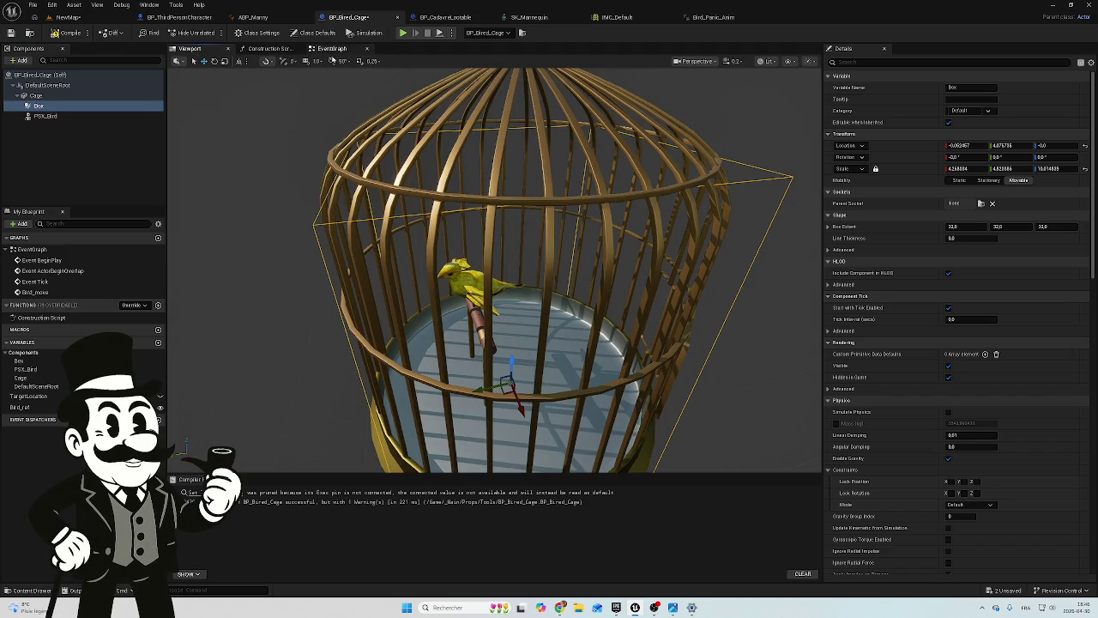
{"action": "mouse_move", "coordinate": [510, 369]}
{"action": "left_mouse_down"}
{"action": "mouse_move", "coordinate": [506, 334]}
{"action": "mouse_move", "coordinate": [493, 325]}
{"action": "mouse_move", "coordinate": [492, 395]}
{"action": "mouse_move", "coordinate": [493, 314]}
{"action": "left_mouse_up"}
Scale the Box bounds vertically so they fit inside the cage around the bird
{"action": "key", "text": "e"}
{"action": "key", "text": "r"}
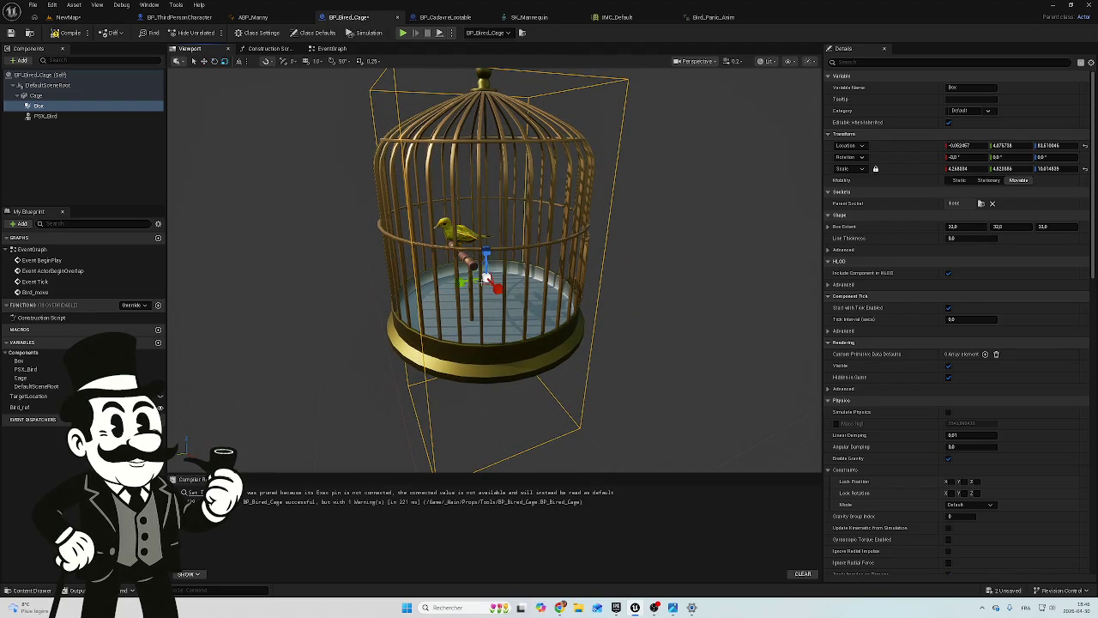
{"action": "mouse_move", "coordinate": [487, 253]}
{"action": "left_mouse_down"}
{"action": "mouse_move", "coordinate": [491, 283]}
{"action": "mouse_move", "coordinate": [485, 216]}
{"action": "left_mouse_up"}
{"action": "key", "text": "w"}
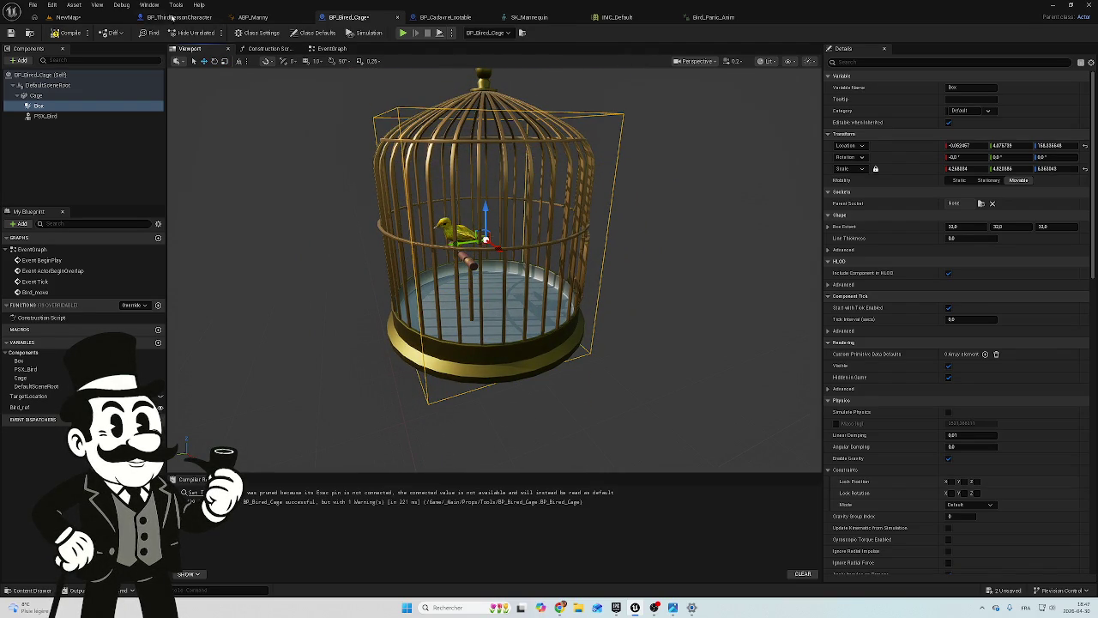
{"action": "key", "text": "e"}
{"action": "key", "text": "r"}
{"action": "mouse_move", "coordinate": [491, 201]}
{"action": "left_mouse_down"}
{"action": "mouse_move", "coordinate": [489, 215]}
{"action": "mouse_move", "coordinate": [490, 203]}
{"action": "left_mouse_up"}
{"action": "key", "text": "w"}
Recompile BP_Bired_Cage and return to its event graph
{"action": "left_click", "coordinate": [69, 33]}
{"action": "left_click", "coordinate": [429, 18]}
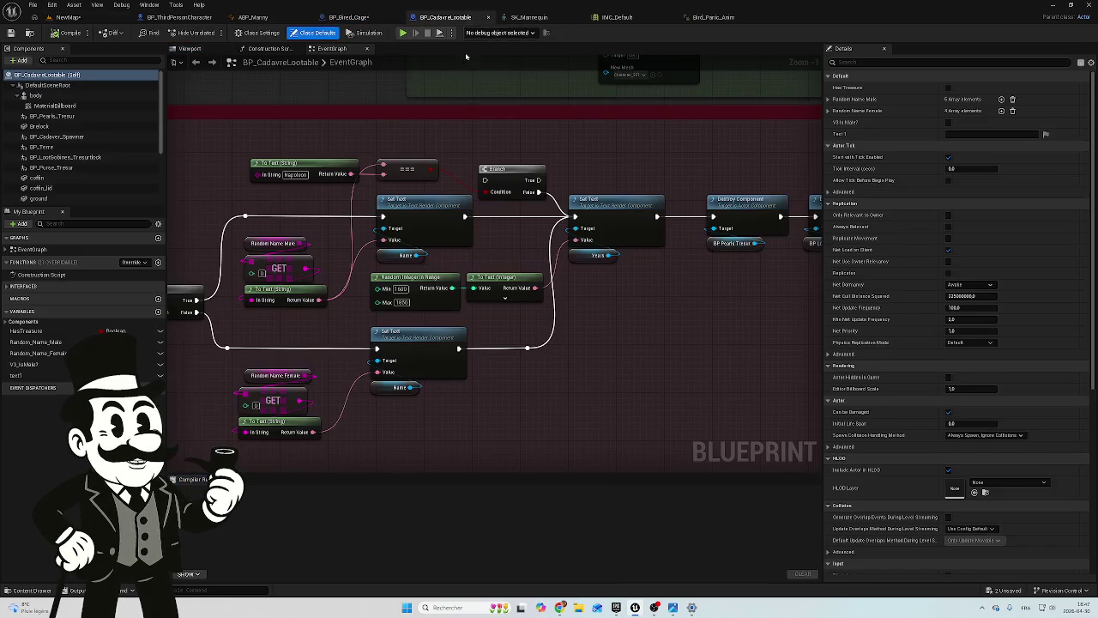
{"action": "left_click", "coordinate": [350, 17]}
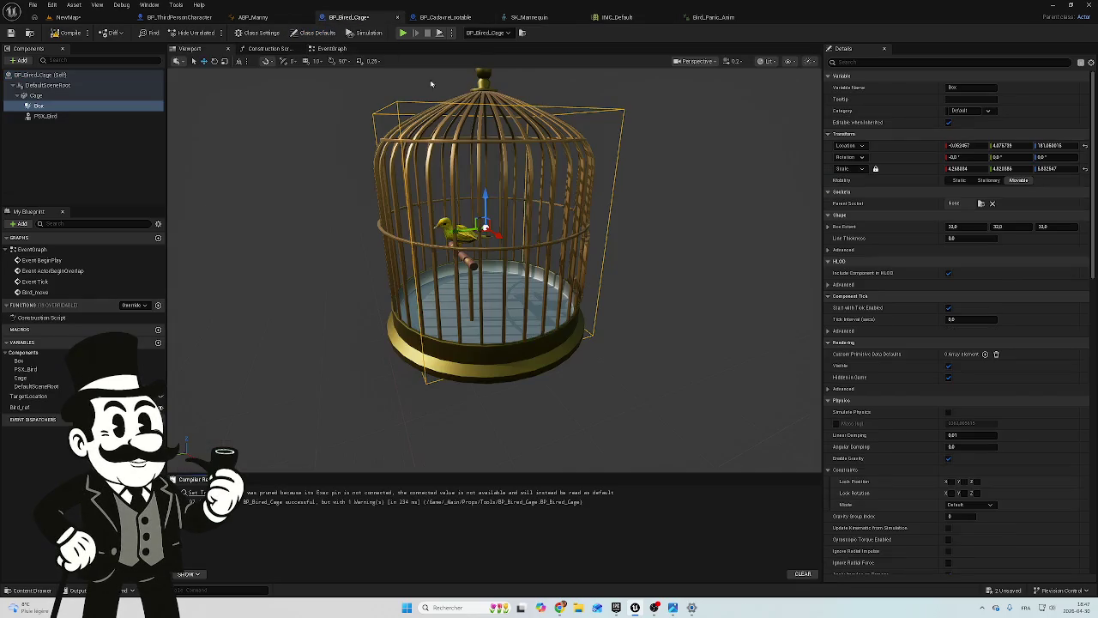
{"action": "left_click", "coordinate": [332, 48]}
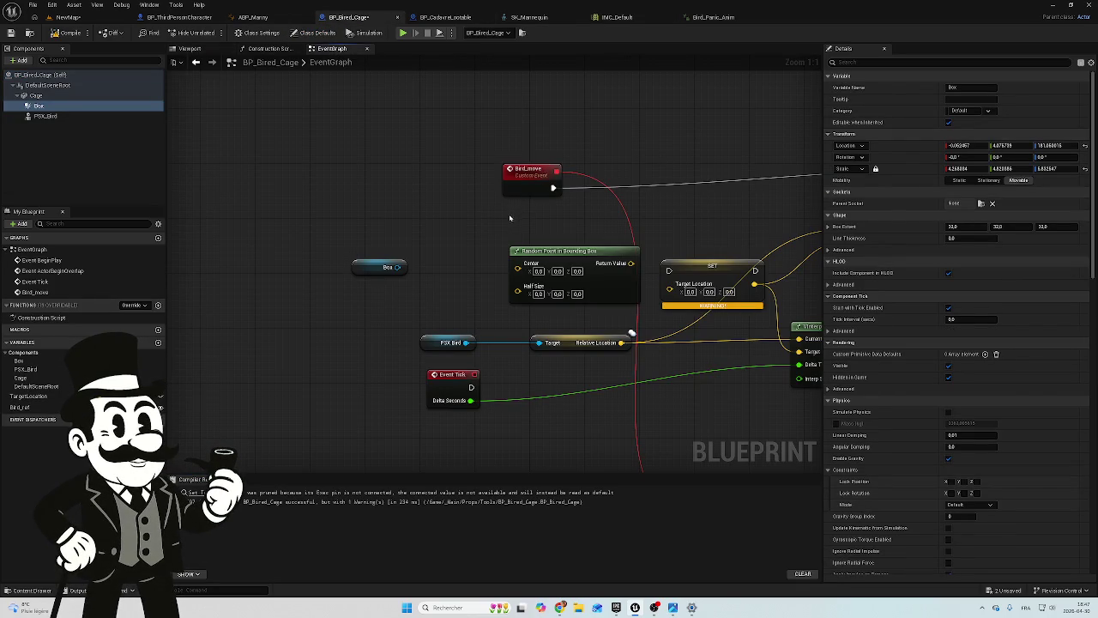
{"action": "left_click_drag", "start_coordinate": [491, 220], "coordinate": [428, 219]}
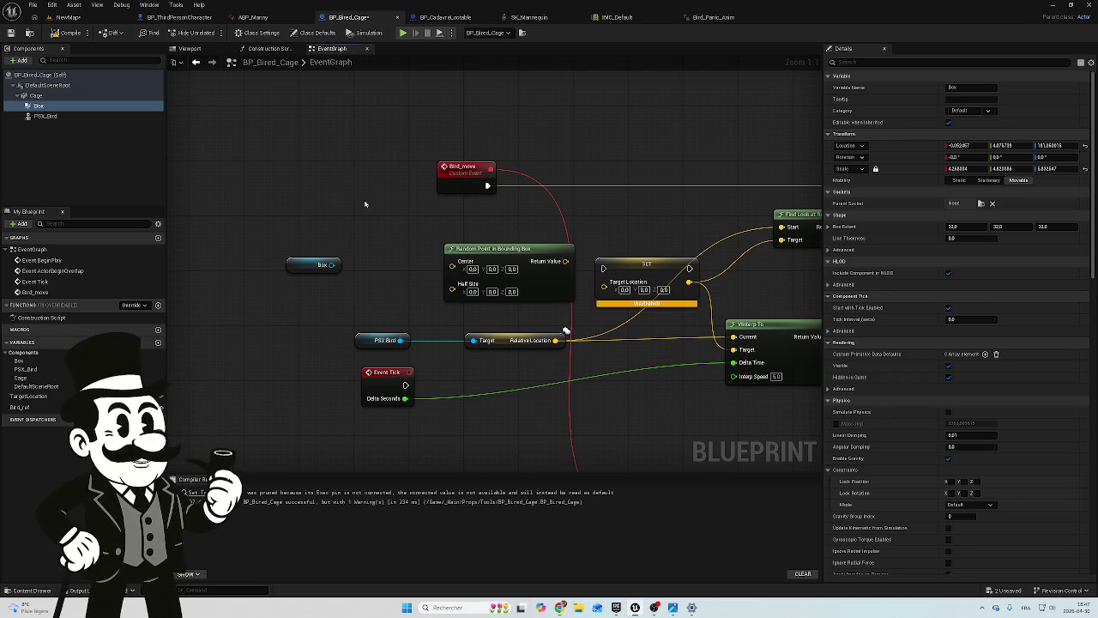
{"action": "scroll", "coordinate": [373, 211], "scroll_direction": "down", "scroll_amount": 1}
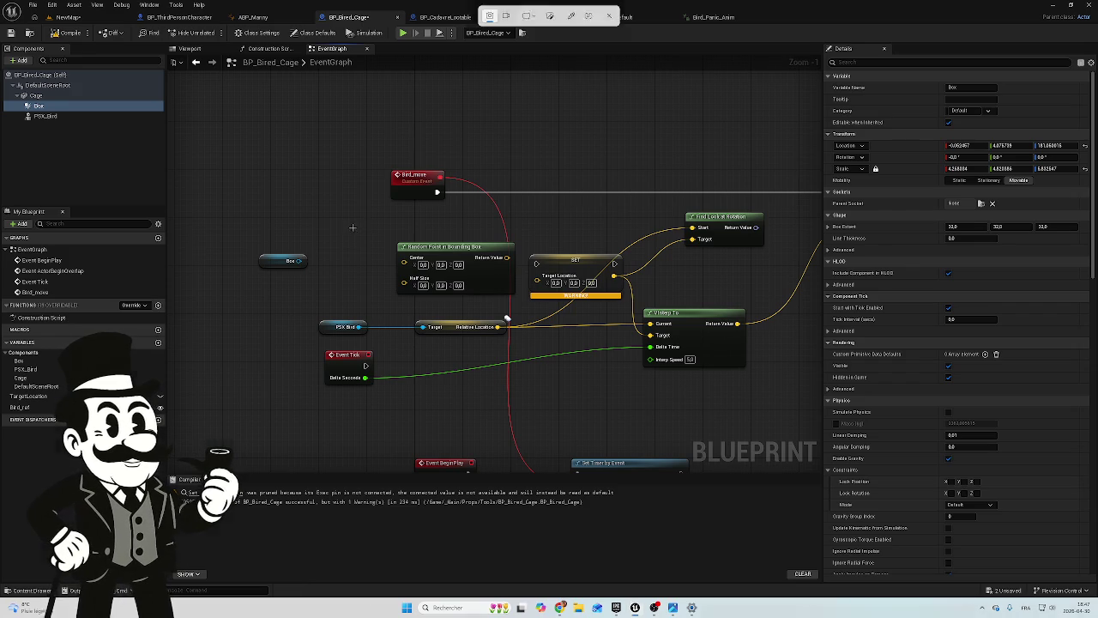
{"action": "key", "text": "super+shift+s"}
{"action": "left_click_drag", "start_coordinate": [248, 143], "coordinate": [567, 366]}
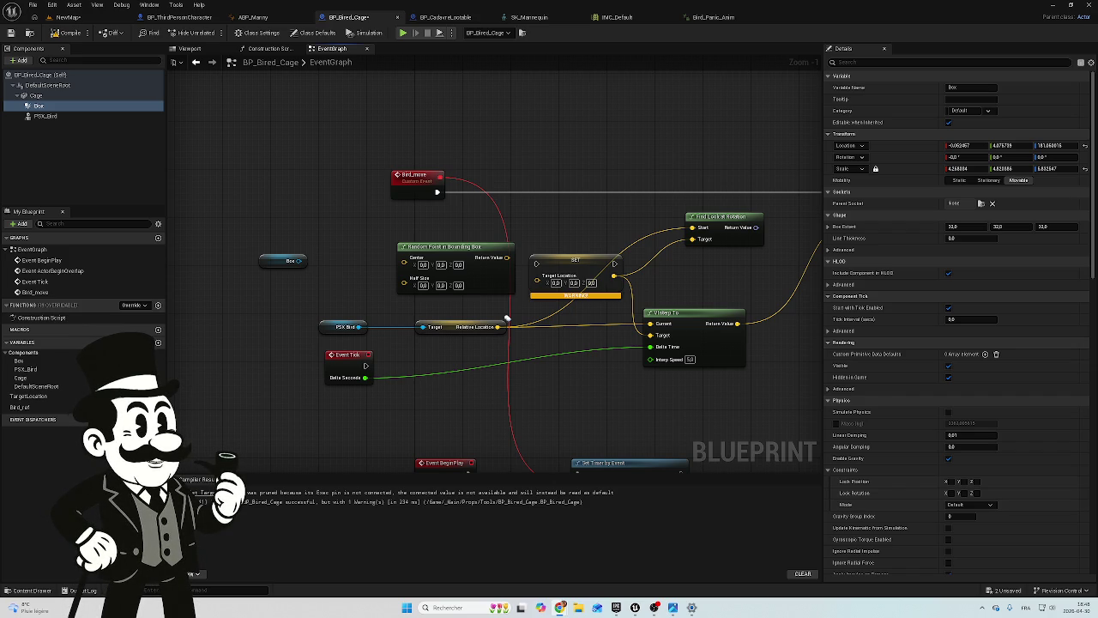
Add a Get Component Bounds node fed by Box and shift both nodes left
{"action": "left_click_drag", "start_coordinate": [298, 260], "coordinate": [329, 246]}
{"action": "type", "text": "get"}
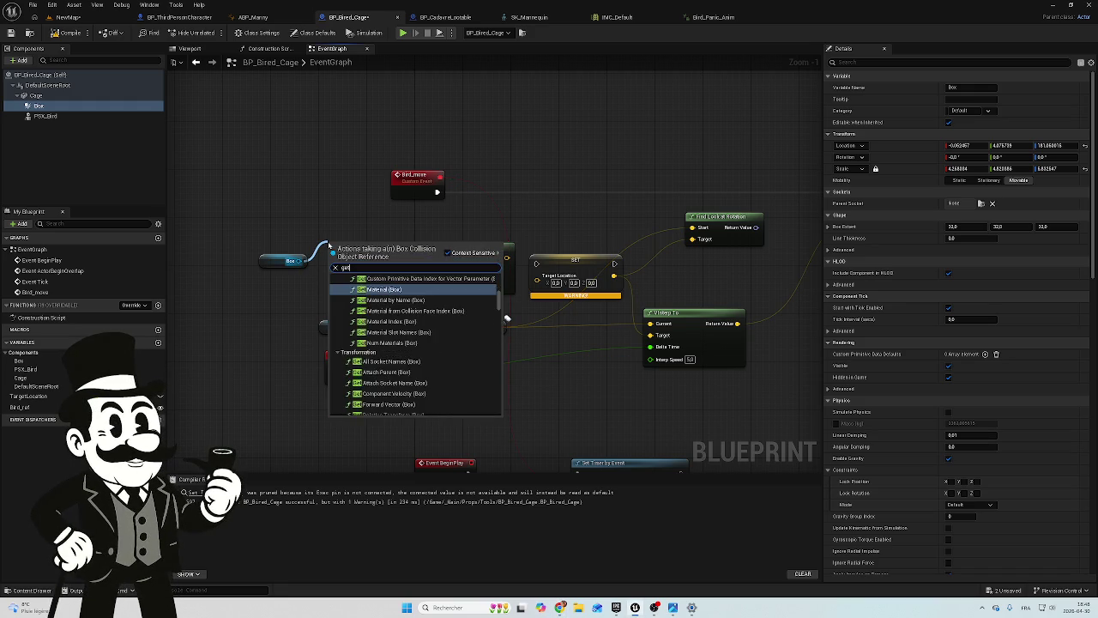
{"action": "type", "text": " com"}
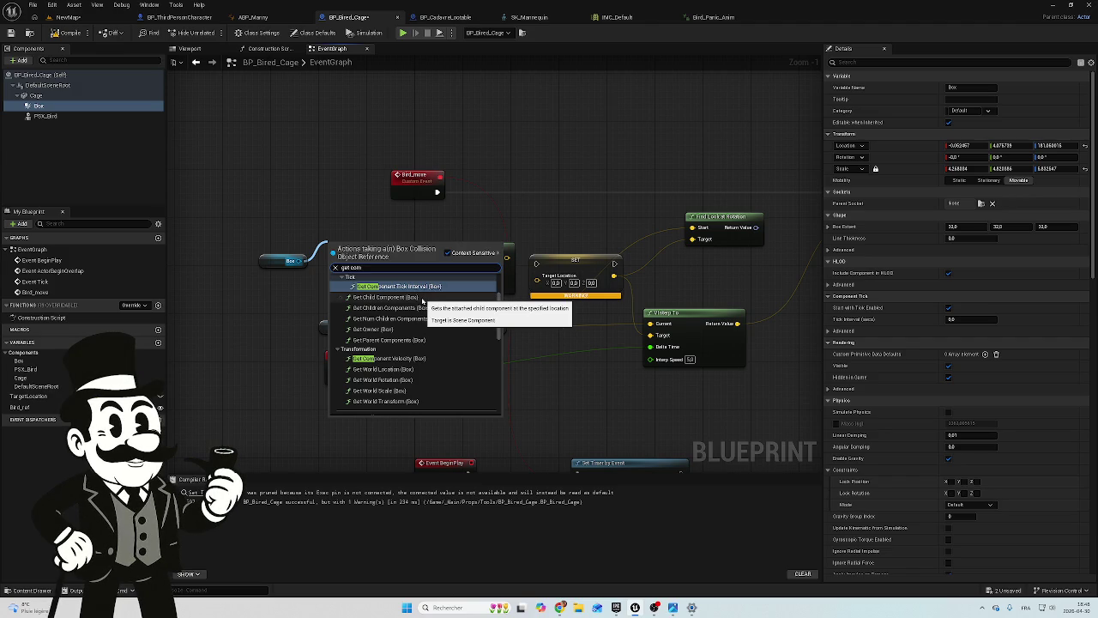
{"action": "type", "text": "pon"}
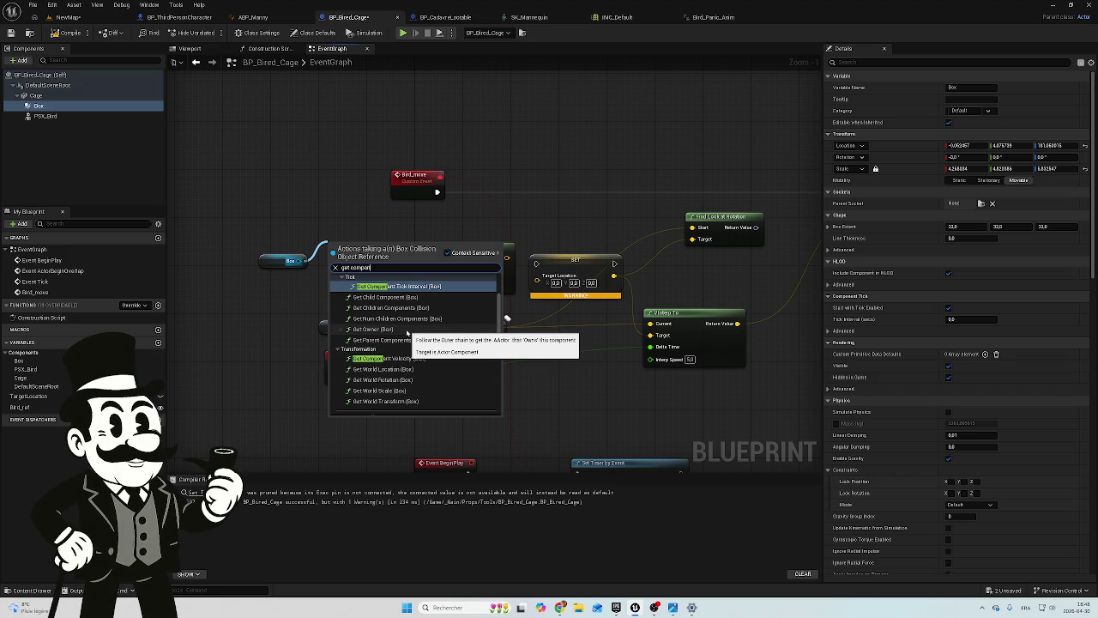
{"action": "type", "text": "en"}
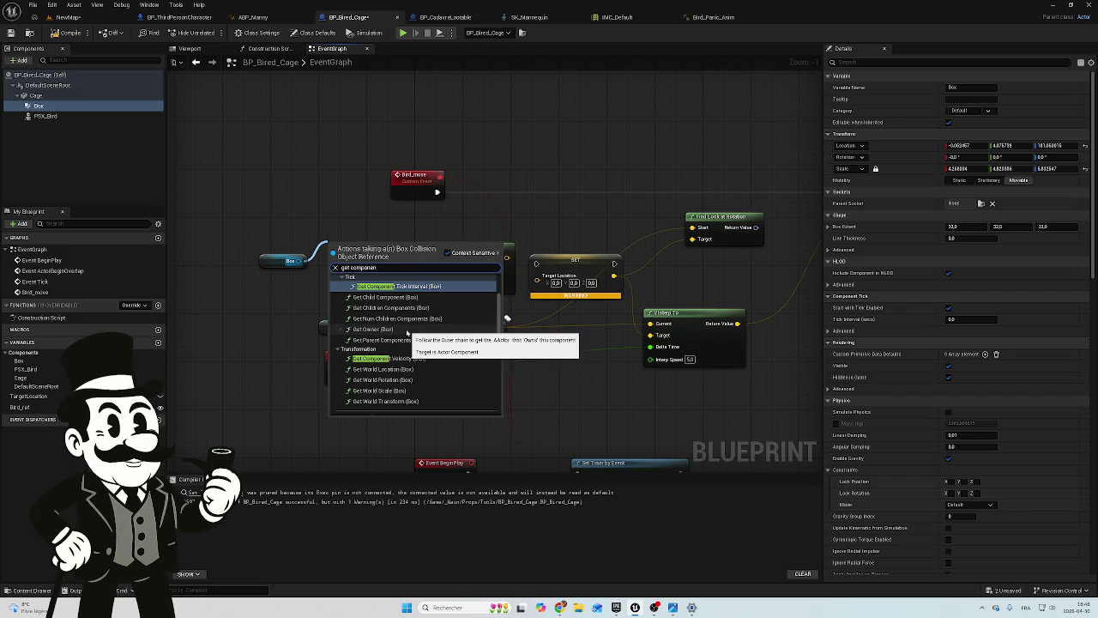
{"action": "type", "text": "t bo"}
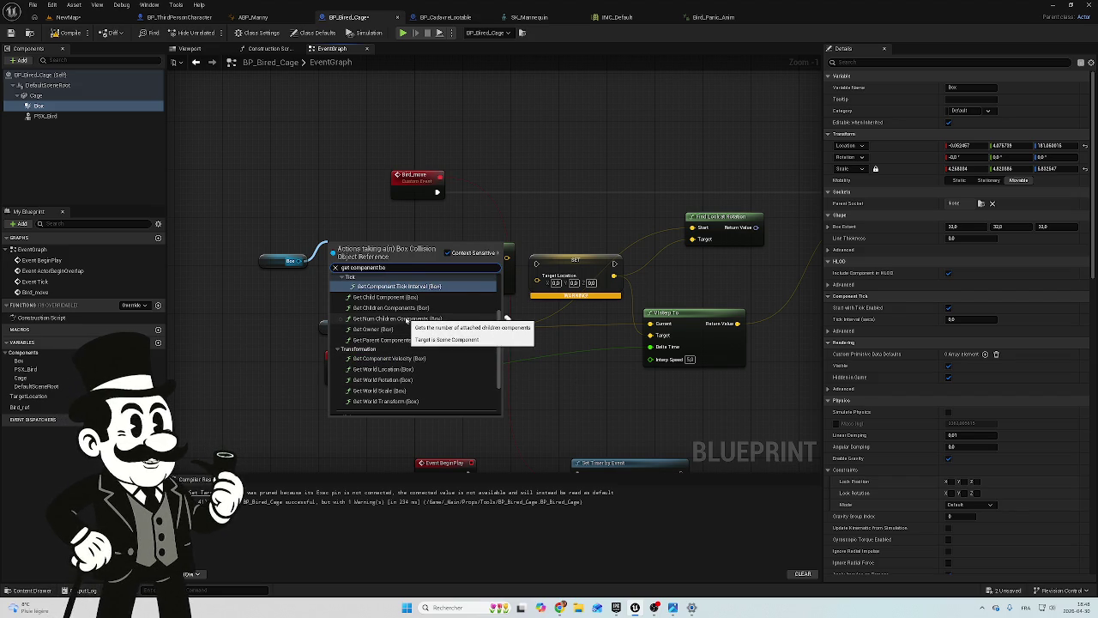
{"action": "type", "text": "un"}
{"action": "left_click", "coordinate": [415, 286]}
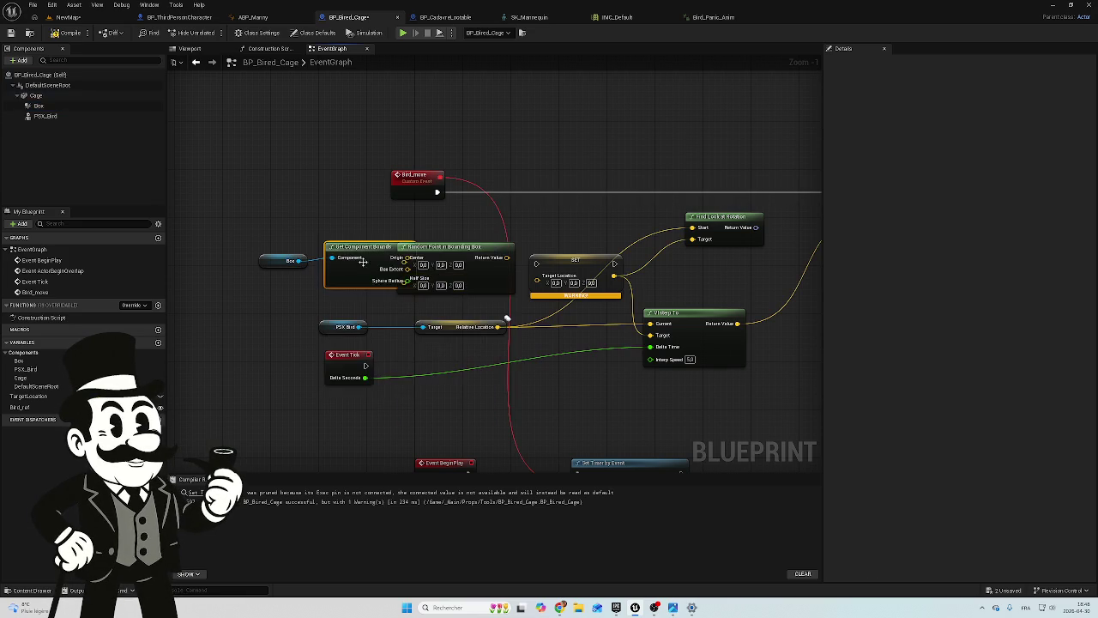
{"action": "left_click_drag", "start_coordinate": [355, 234], "coordinate": [272, 268]}
{"action": "left_click_drag", "start_coordinate": [351, 245], "coordinate": [310, 251]}
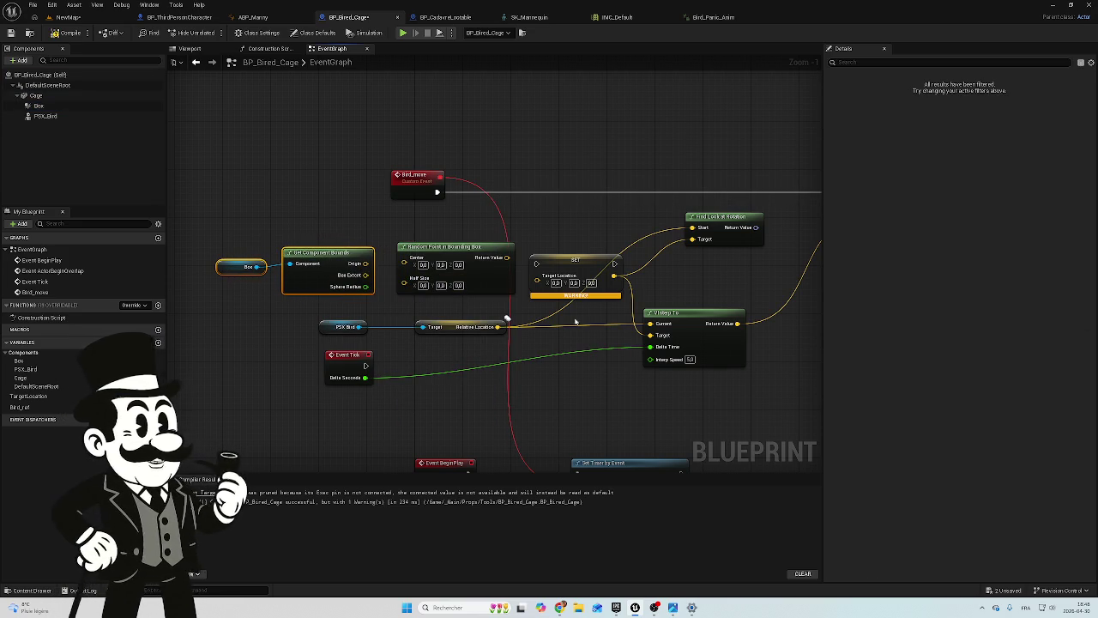
Wire Origin into Center and the random point result into SET Target Location
{"action": "mouse_move", "coordinate": [365, 263]}
{"action": "left_mouse_down"}
{"action": "mouse_move", "coordinate": [450, 283]}
{"action": "mouse_move", "coordinate": [404, 268]}
{"action": "mouse_move", "coordinate": [434, 255]}
{"action": "left_mouse_up"}
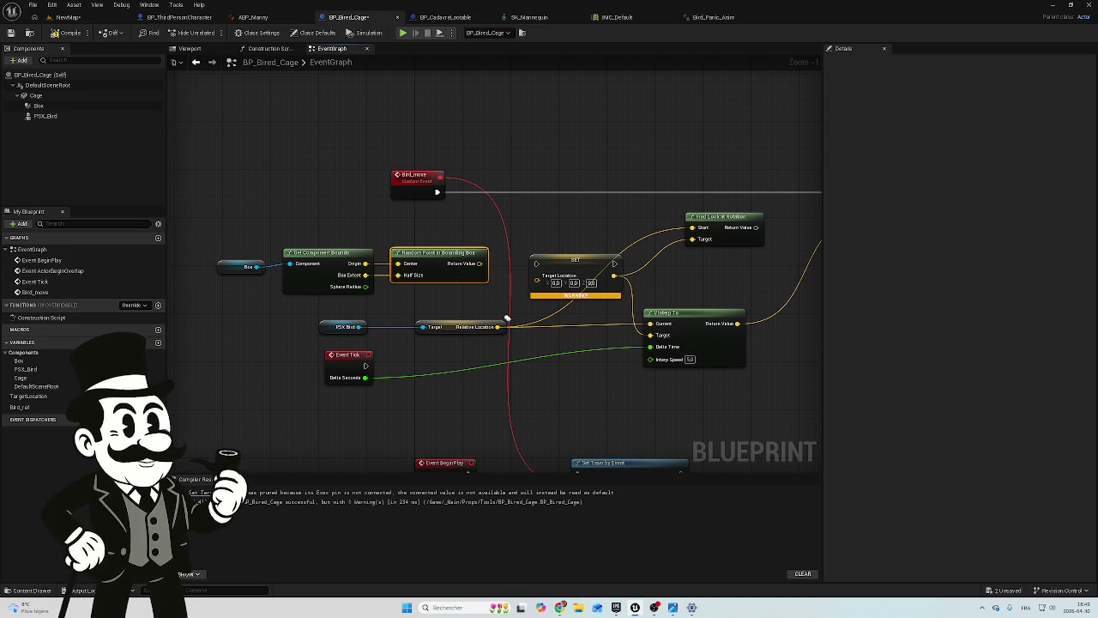
{"action": "left_click_drag", "start_coordinate": [553, 437], "coordinate": [539, 371]}
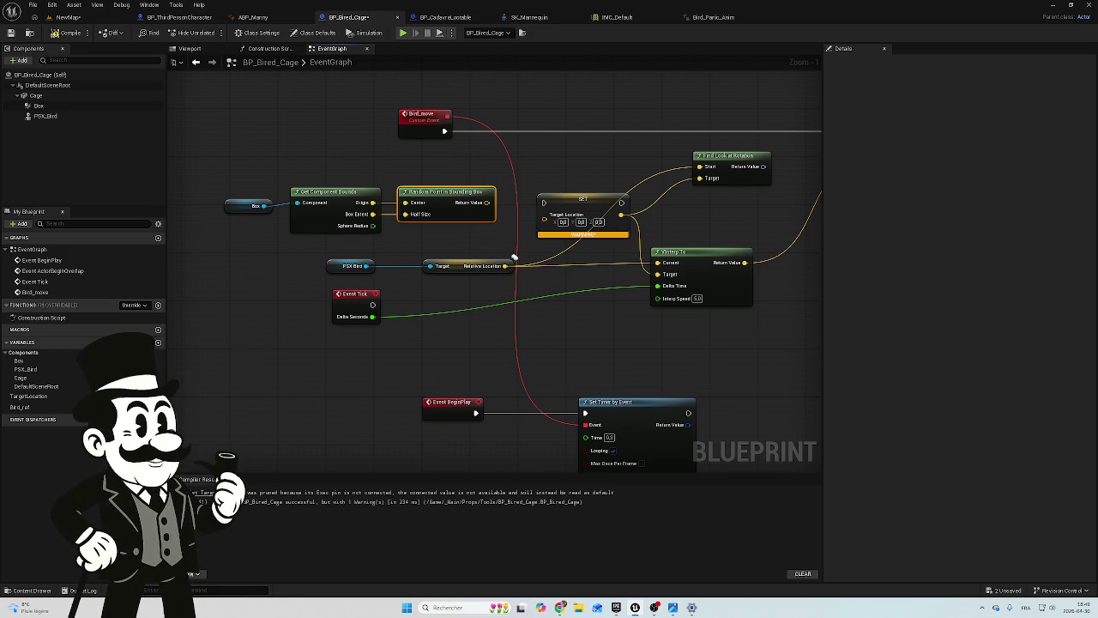
{"action": "left_click_drag", "start_coordinate": [487, 203], "coordinate": [546, 221]}
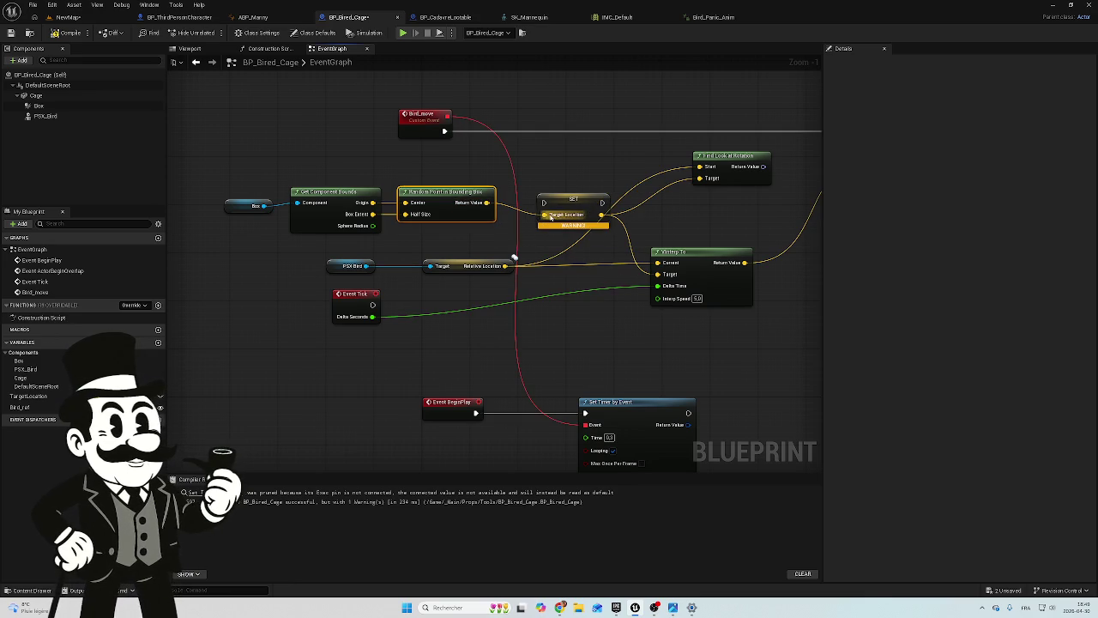
Chain Bird_move's execution through SET Target Location into Set Relative Location
{"action": "left_click", "coordinate": [67, 32]}
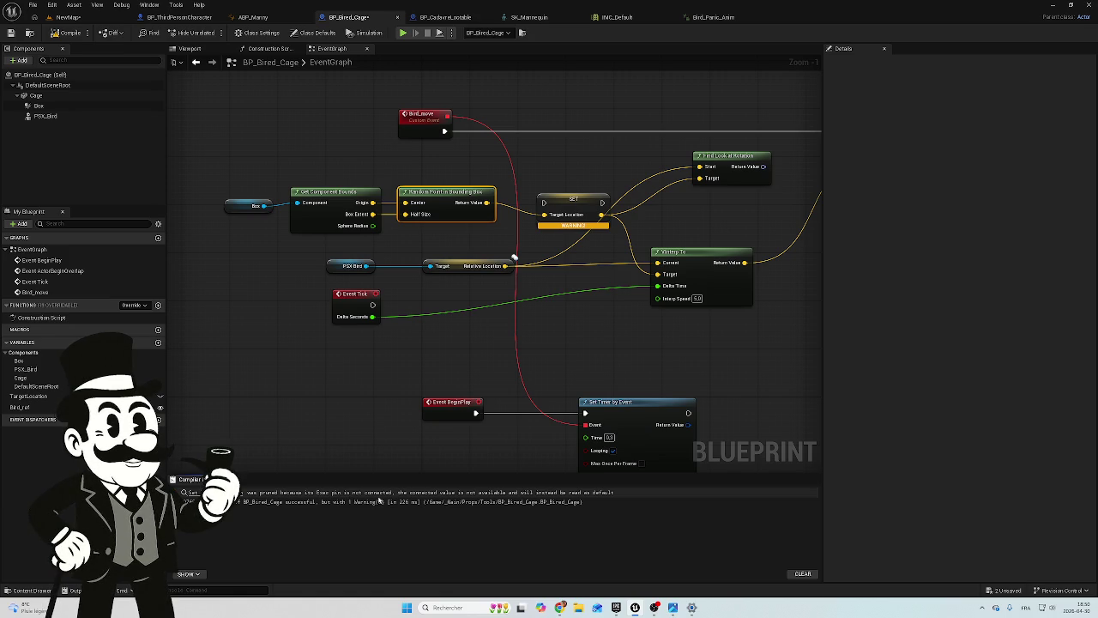
{"action": "mouse_move", "coordinate": [583, 343]}
{"action": "left_mouse_down"}
{"action": "mouse_move", "coordinate": [503, 362]}
{"action": "mouse_move", "coordinate": [475, 356]}
{"action": "mouse_move", "coordinate": [480, 336]}
{"action": "mouse_move", "coordinate": [502, 350]}
{"action": "left_mouse_up"}
{"action": "left_click_drag", "start_coordinate": [495, 223], "coordinate": [488, 150]}
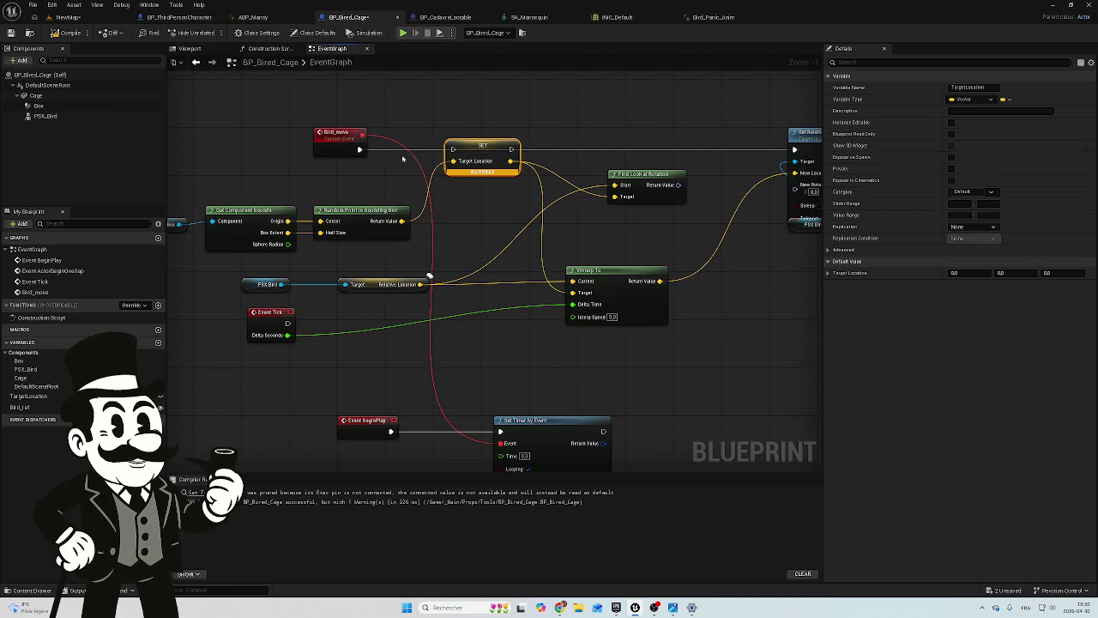
{"action": "left_click_drag", "start_coordinate": [361, 150], "coordinate": [452, 149]}
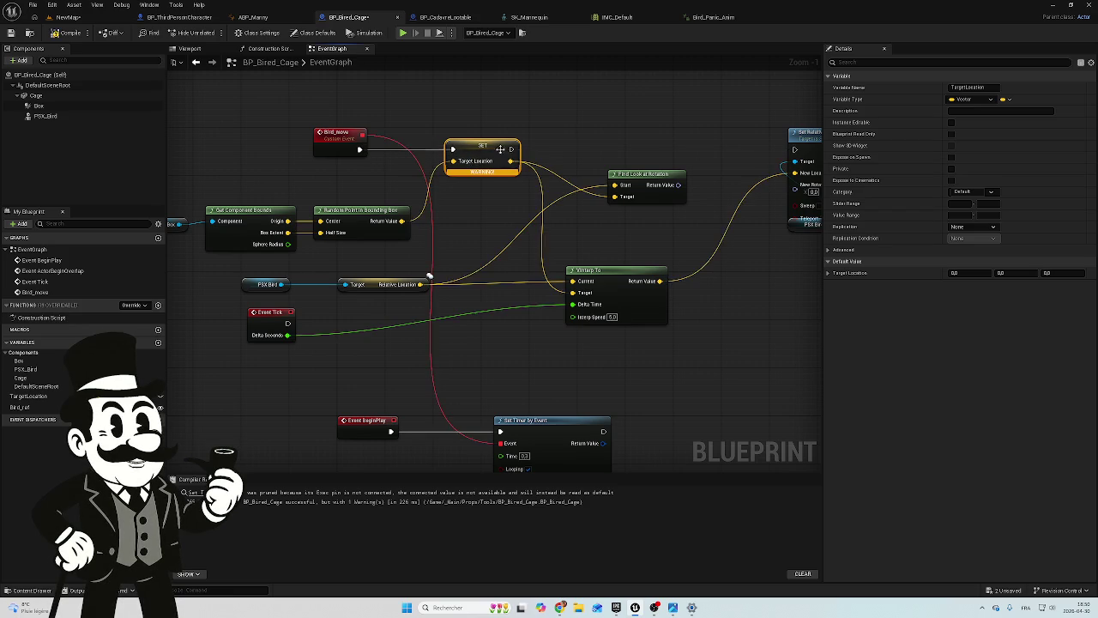
{"action": "left_click_drag", "start_coordinate": [587, 155], "coordinate": [502, 162]}
{"action": "mouse_move", "coordinate": [425, 156]}
{"action": "left_mouse_down"}
{"action": "mouse_move", "coordinate": [660, 169]}
{"action": "mouse_move", "coordinate": [706, 158]}
{"action": "left_mouse_up"}
{"action": "mouse_move", "coordinate": [592, 192]}
{"action": "left_mouse_down"}
{"action": "mouse_move", "coordinate": [720, 210]}
{"action": "mouse_move", "coordinate": [709, 193]}
{"action": "left_mouse_up"}
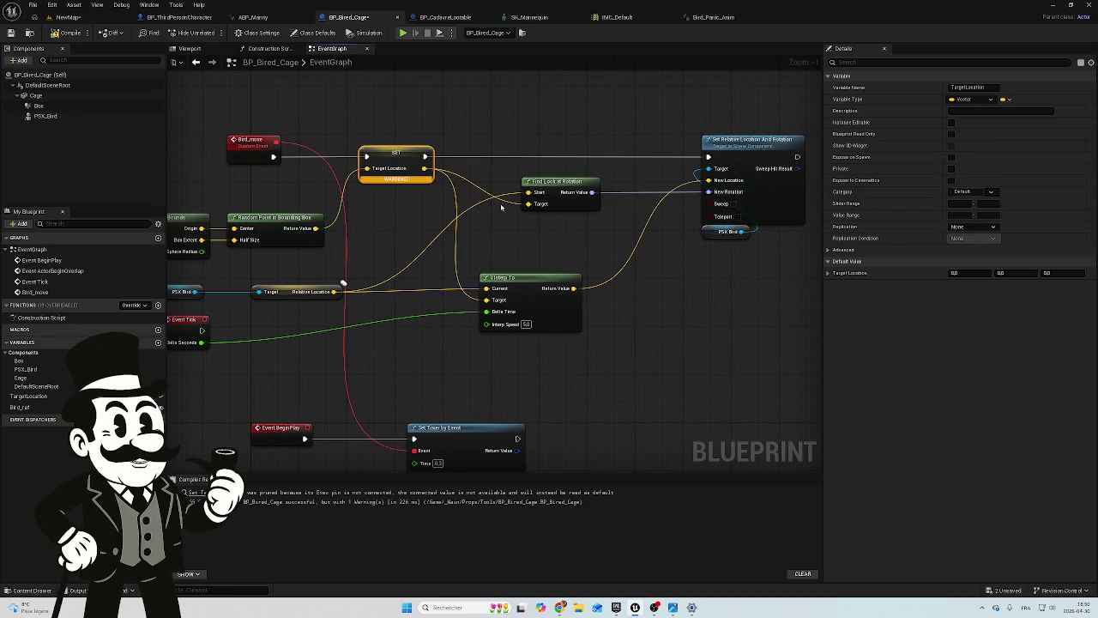
Recompile the Blueprint with no warnings and switch to the NewMap level
{"action": "left_click", "coordinate": [65, 32]}
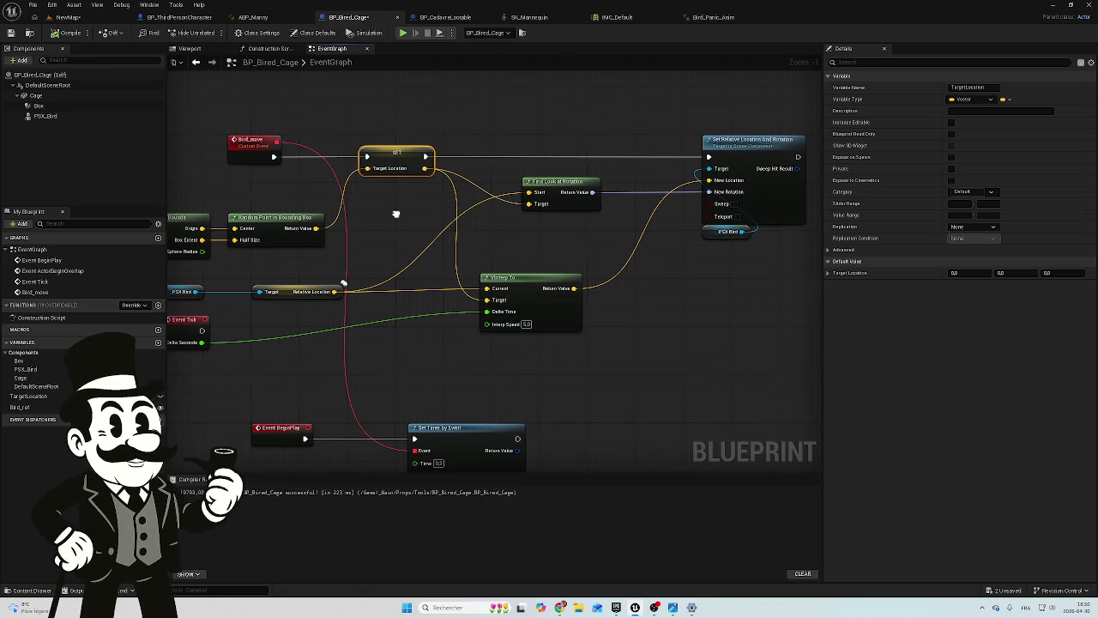
{"action": "scroll", "coordinate": [395, 213], "scroll_direction": "down", "scroll_amount": 2}
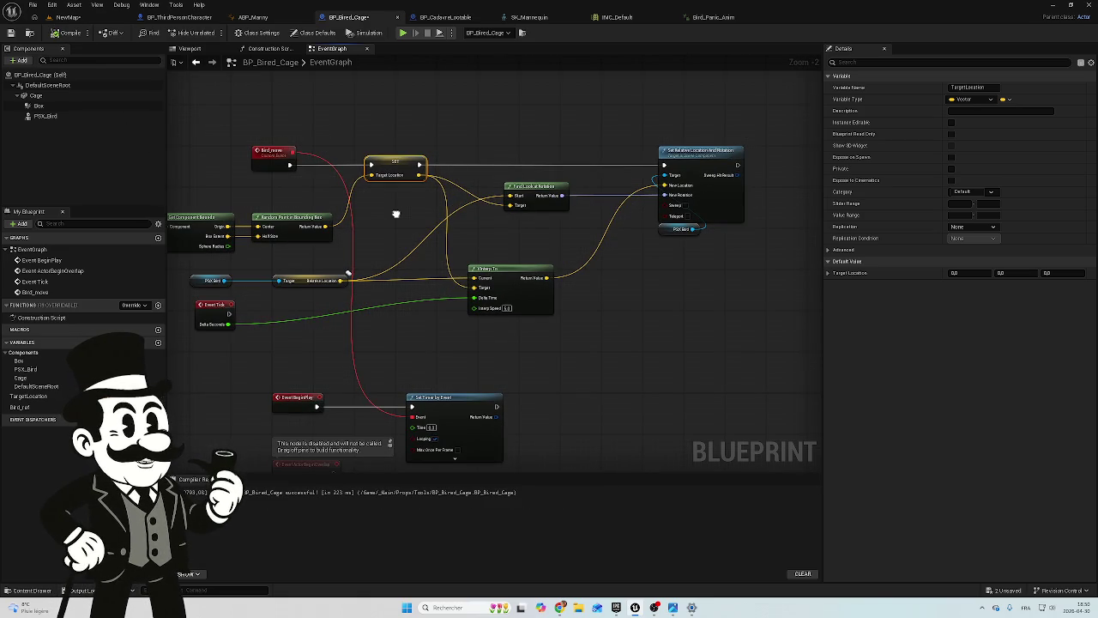
{"action": "right_click", "coordinate": [395, 214]}
{"action": "left_click", "coordinate": [331, 130]}
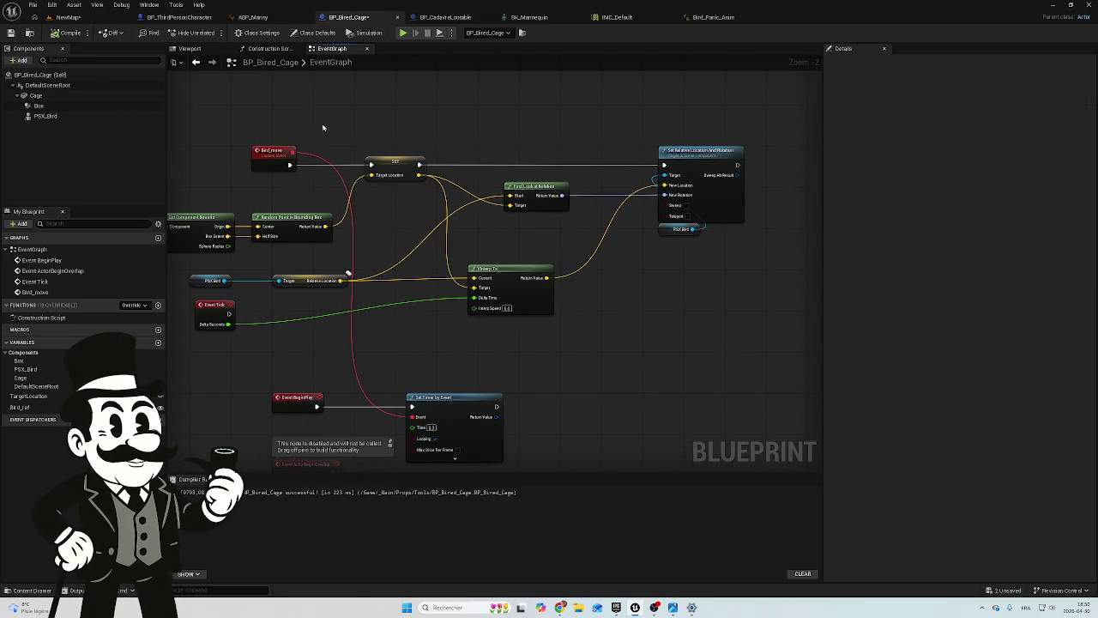
{"action": "left_click_drag", "start_coordinate": [203, 115], "coordinate": [331, 142]}
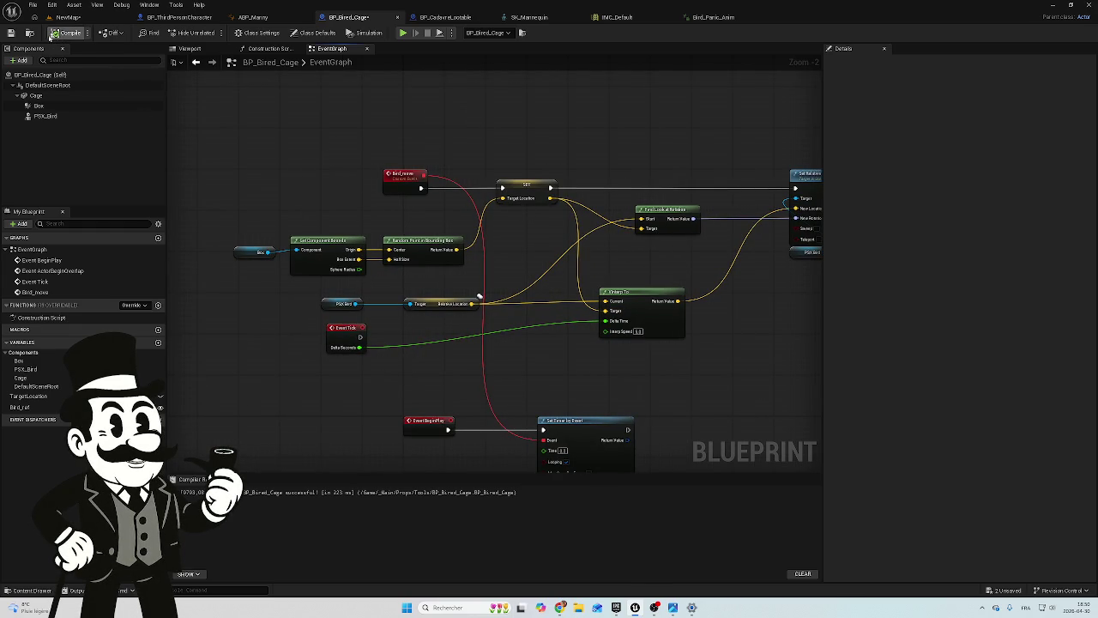
{"action": "left_click", "coordinate": [73, 18]}
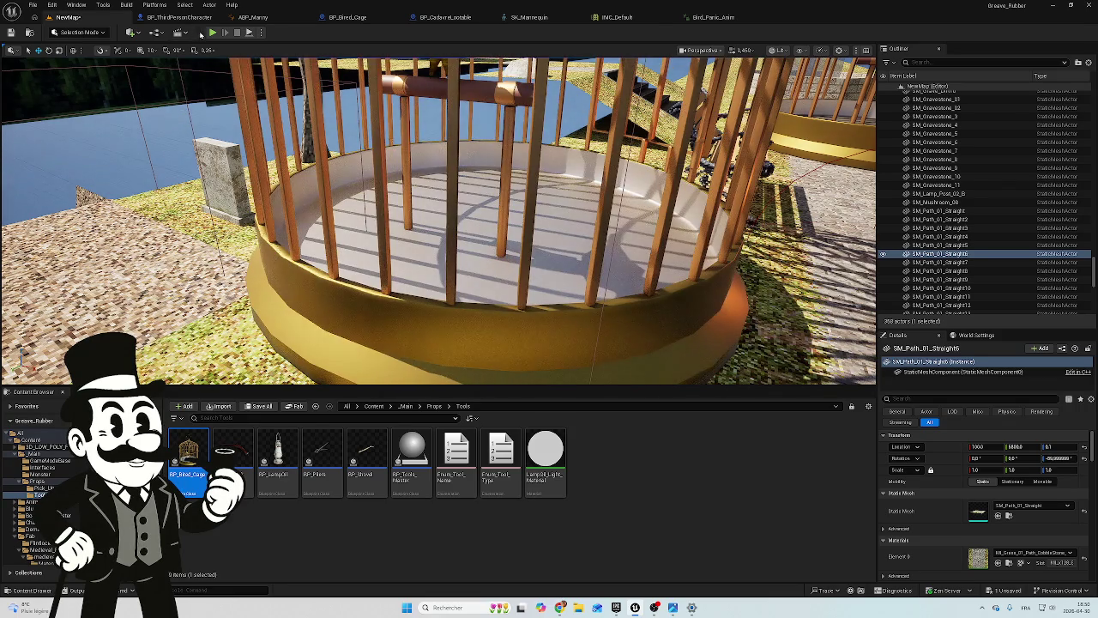
Save all modified assets, then play-test the bird's movement in NewMap and stop
{"action": "left_click", "coordinate": [1004, 590]}
{"action": "left_click", "coordinate": [616, 400]}
{"action": "left_click", "coordinate": [212, 32]}
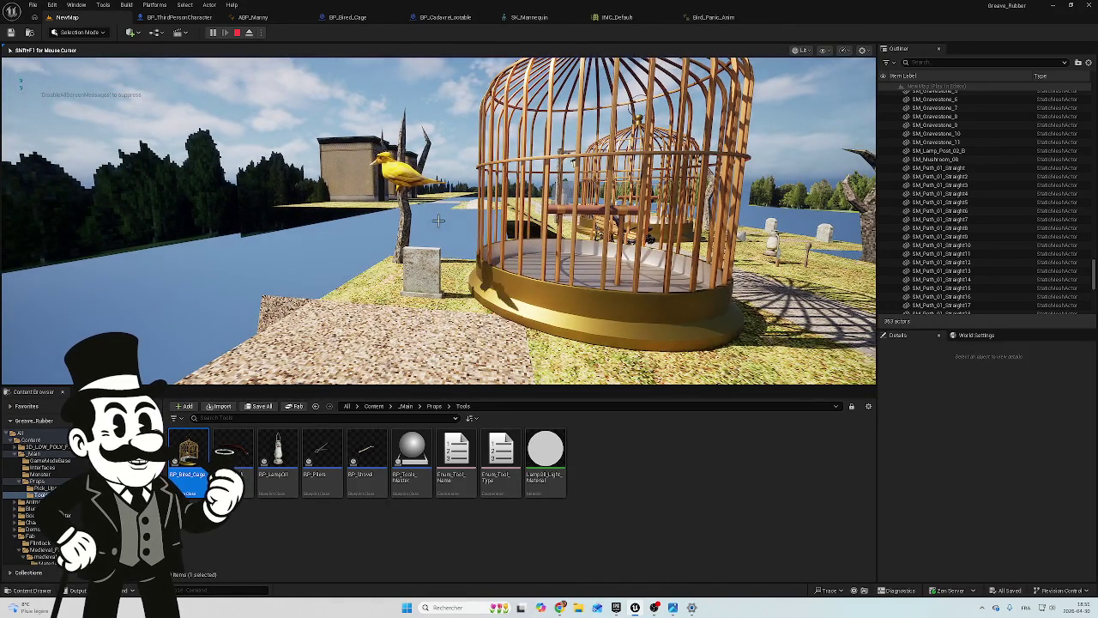
{"action": "key", "text": "Escape"}
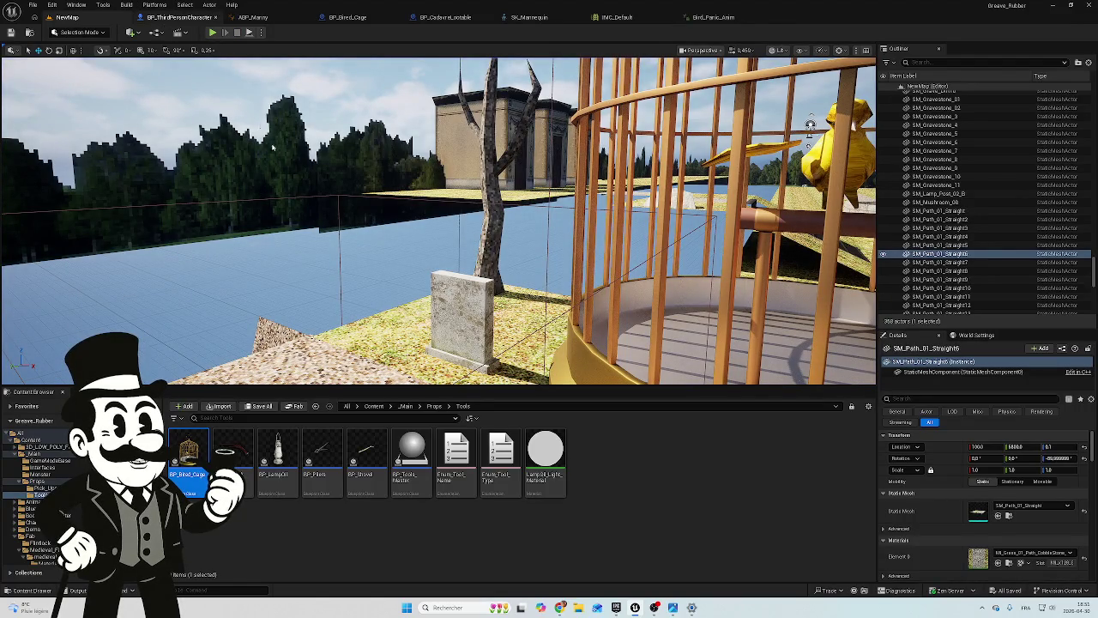
{"action": "left_click", "coordinate": [155, 19]}
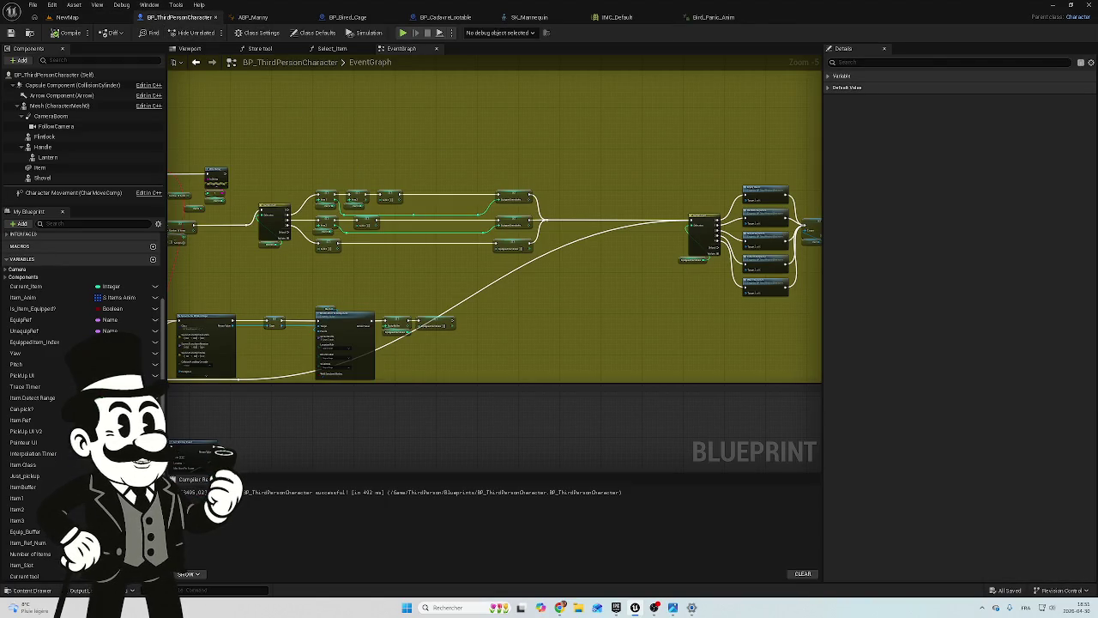
Go back from BP_ThirdPersonCharacter to the BP_Bired_Cage event graph
{"action": "mouse_move", "coordinate": [388, 306]}
{"action": "left_mouse_down"}
{"action": "mouse_move", "coordinate": [460, 254]}
{"action": "mouse_move", "coordinate": [505, 248]}
{"action": "left_mouse_up"}
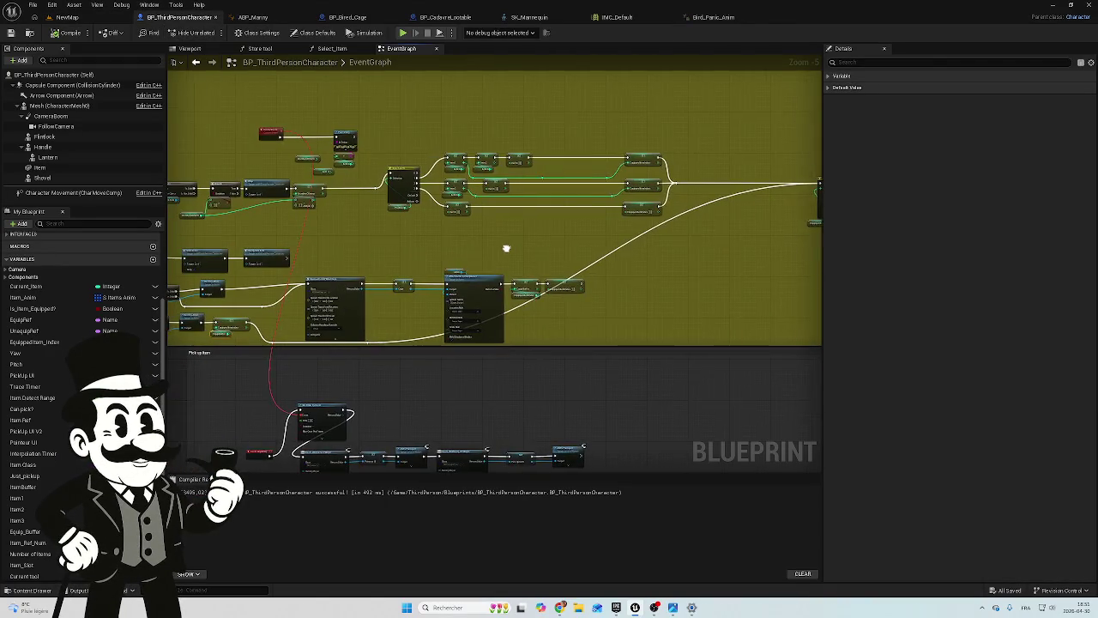
{"action": "scroll", "coordinate": [701, 267], "scroll_direction": "down", "scroll_amount": 2}
{"action": "scroll", "coordinate": [503, 116], "scroll_direction": "up", "scroll_amount": 2}
{"action": "left_click", "coordinate": [445, 17]}
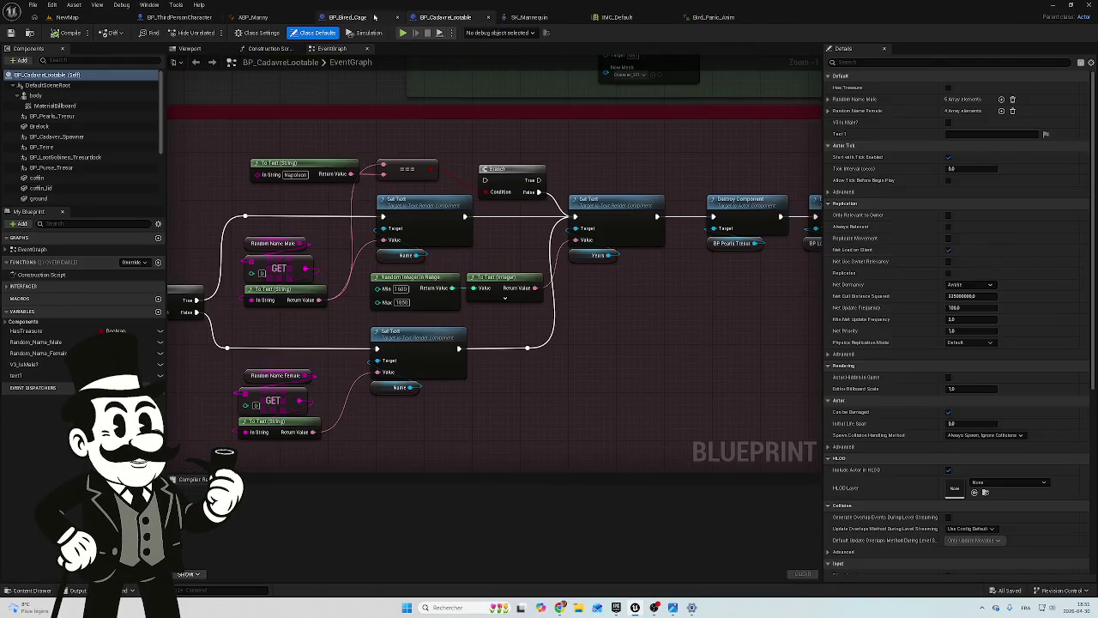
{"action": "left_click", "coordinate": [358, 18]}
{"action": "scroll", "coordinate": [606, 315], "scroll_direction": "up", "scroll_amount": 2}
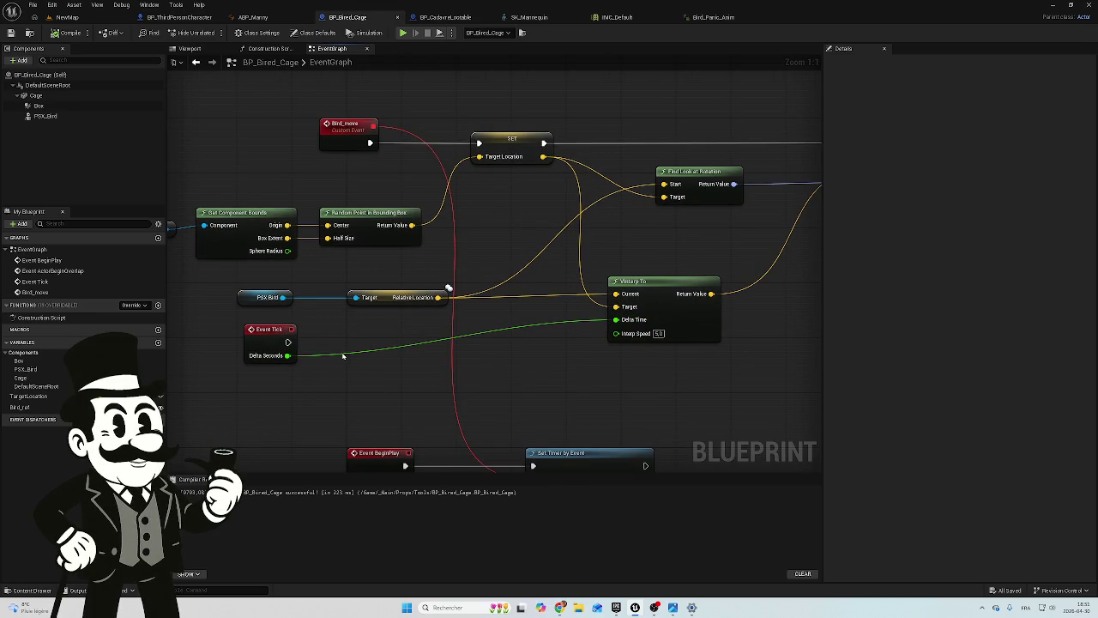
Break the Delta Seconds wire and set VInterp To's Delta Time to 1.0
{"action": "left_click", "coordinate": [343, 356], "text": "alt"}
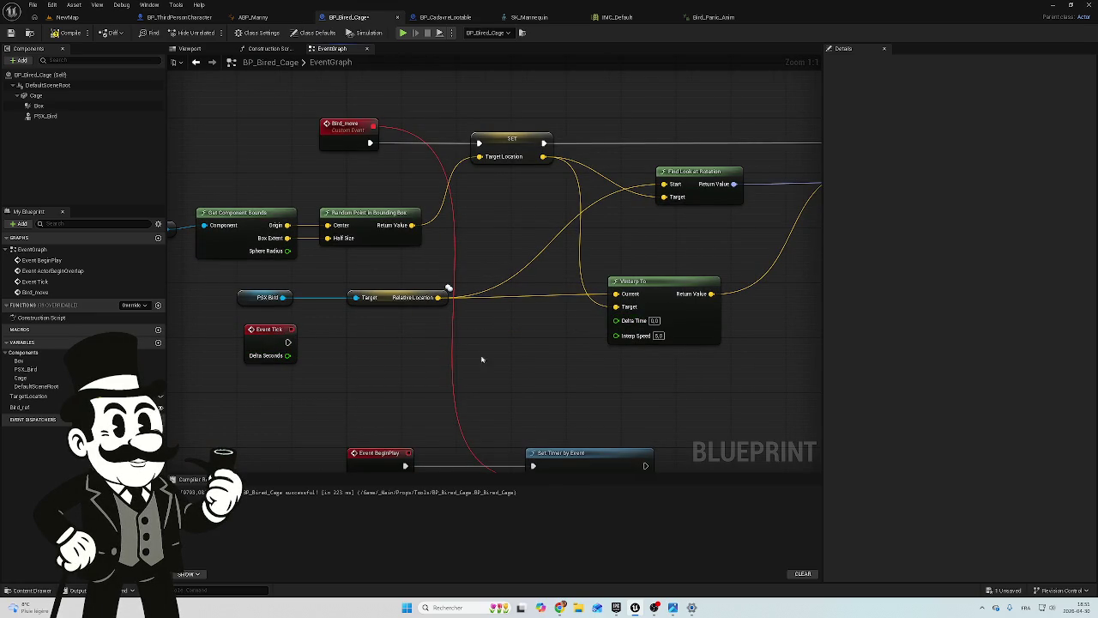
{"action": "left_click", "coordinate": [652, 321]}
{"action": "type", "text": "0.1"}
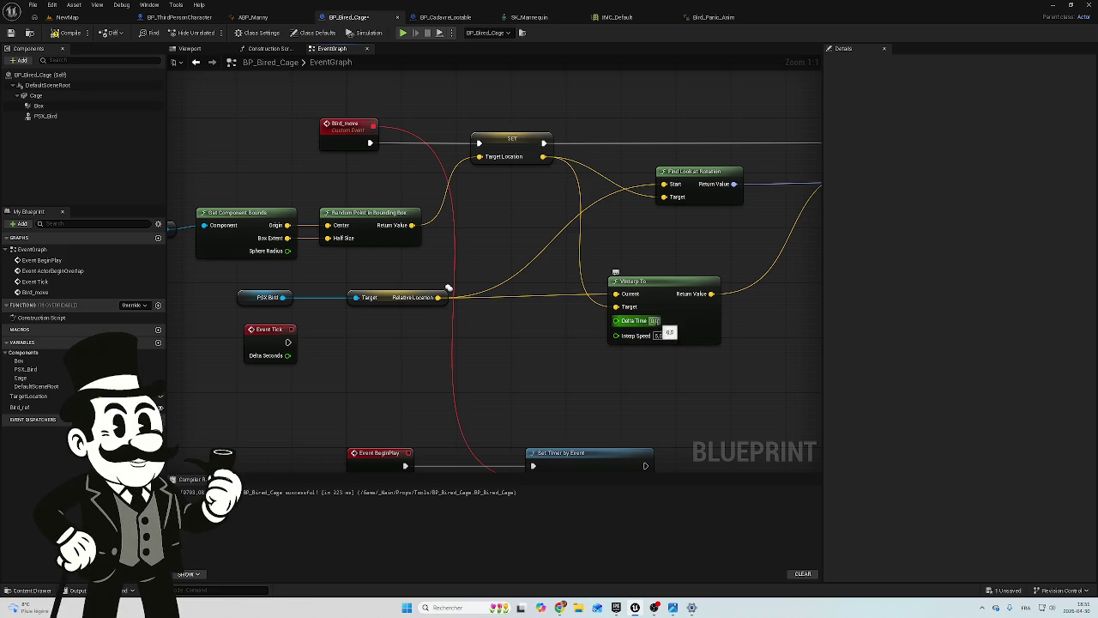
{"action": "type", "text": "1"}
{"action": "key", "text": "Return"}
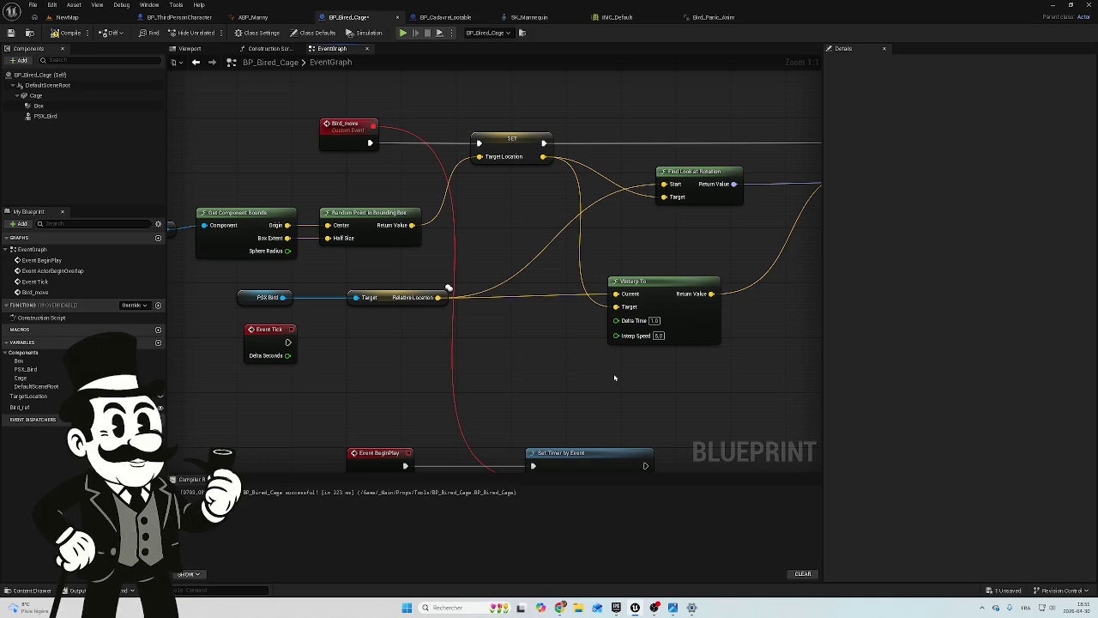
{"action": "left_click", "coordinate": [68, 17]}
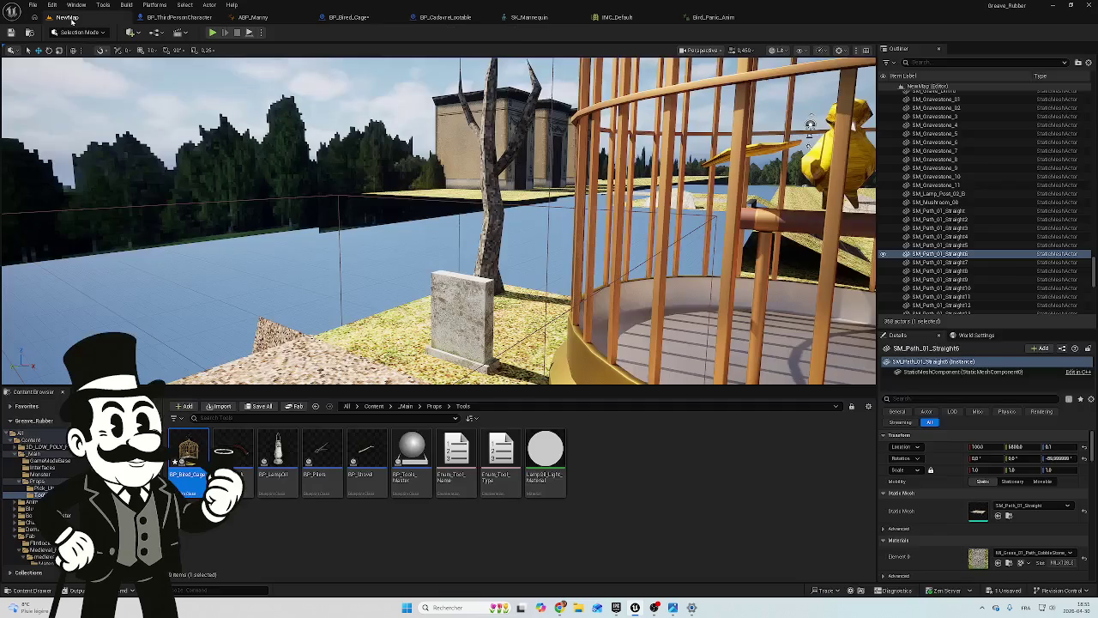
Play-test NewMap with Delta Time at 1.0, stepping back to view both cages, then stop
{"action": "left_click", "coordinate": [211, 32]}
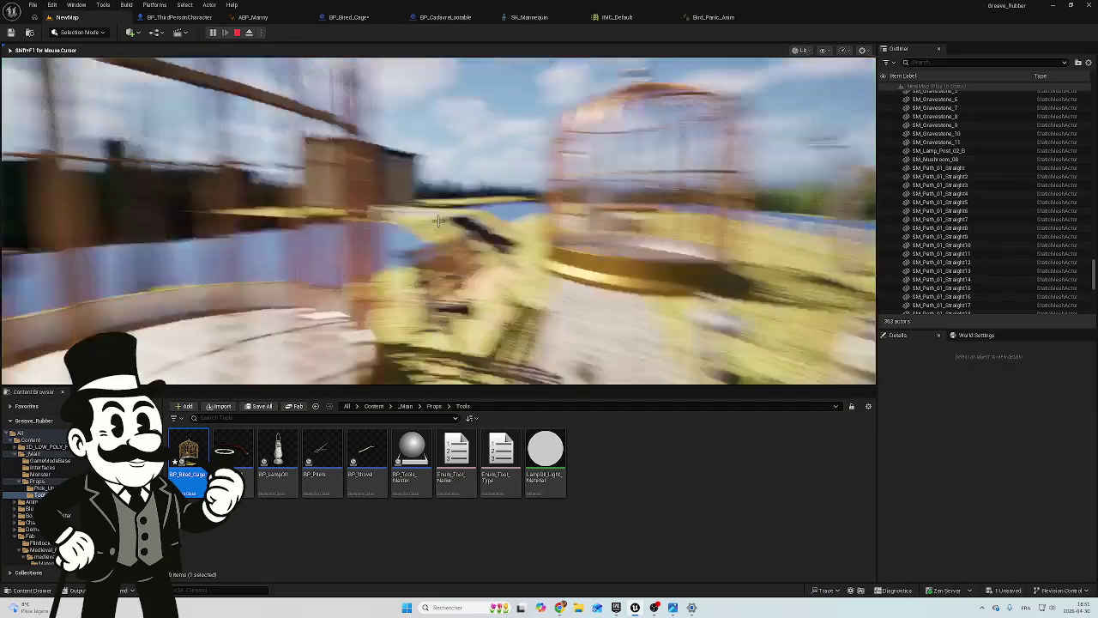
{"action": "key", "text": "s"}
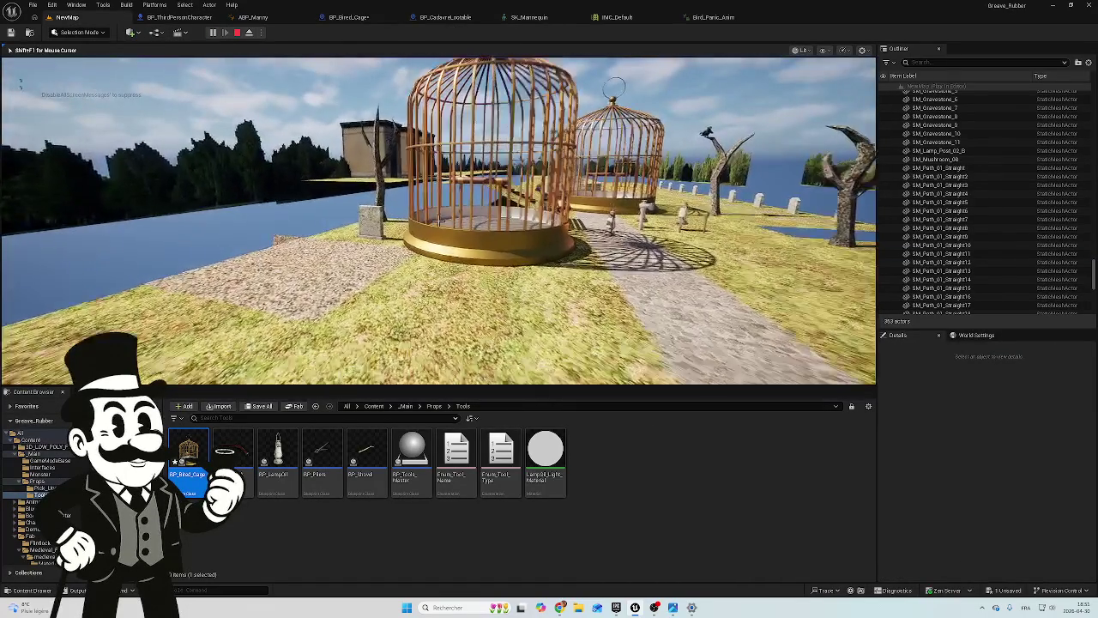
{"action": "mouse_move", "coordinate": [438, 220]}
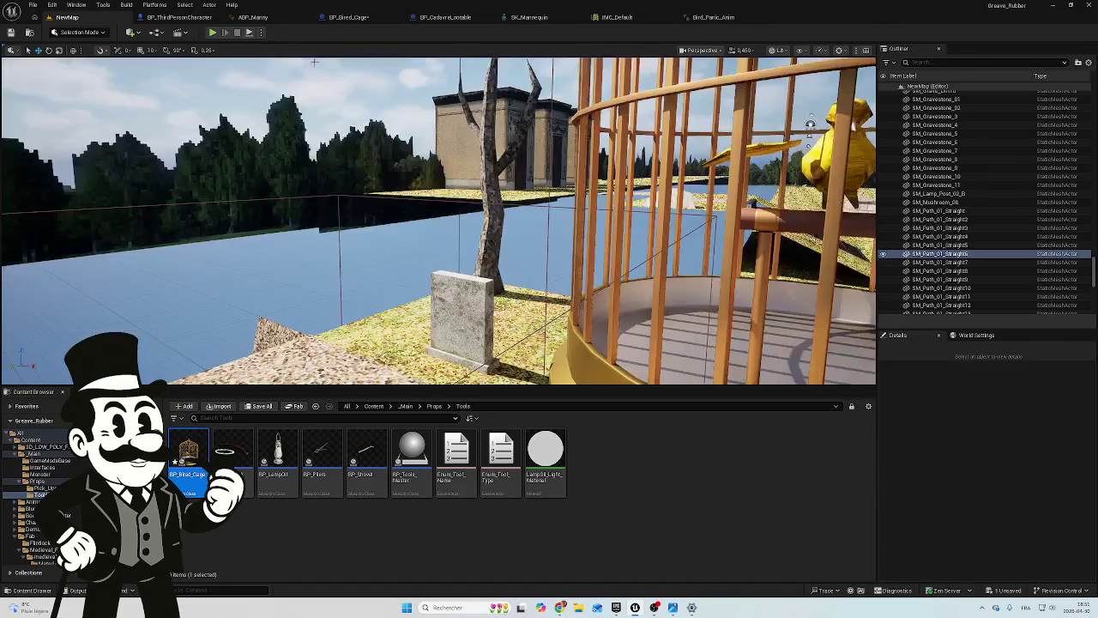
{"action": "key", "text": "Escape"}
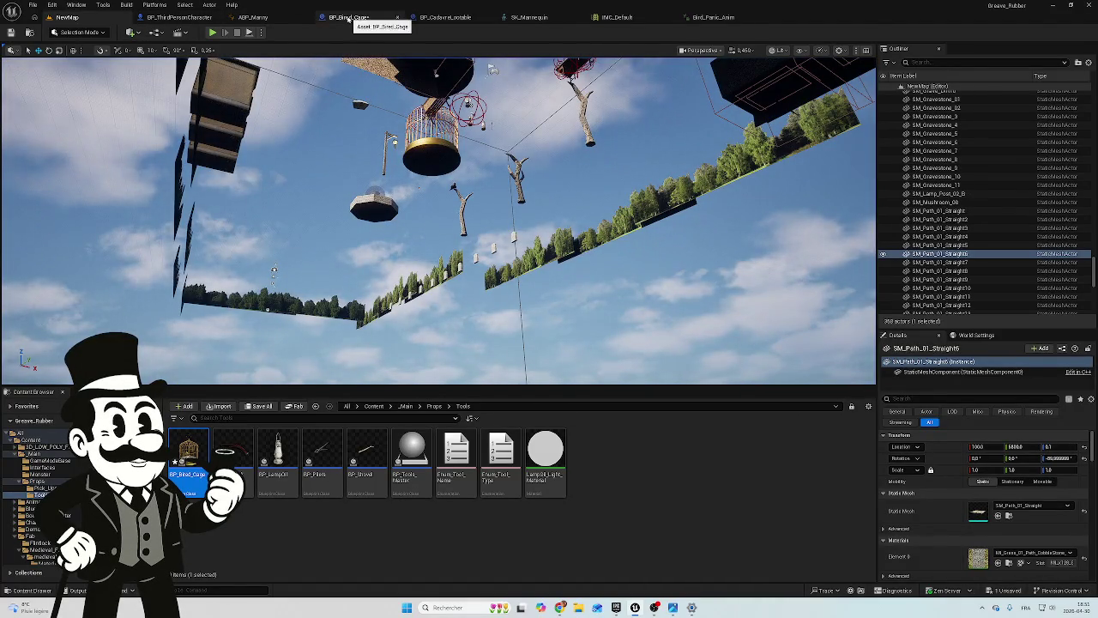
Wire Event Tick's Delta Seconds into VInterp To's Delta Time in BP_Bired_Cage
{"action": "left_click", "coordinate": [350, 17]}
{"action": "mouse_move", "coordinate": [289, 355]}
{"action": "left_mouse_down"}
{"action": "mouse_move", "coordinate": [404, 363]}
{"action": "mouse_move", "coordinate": [615, 322]}
{"action": "left_mouse_up"}
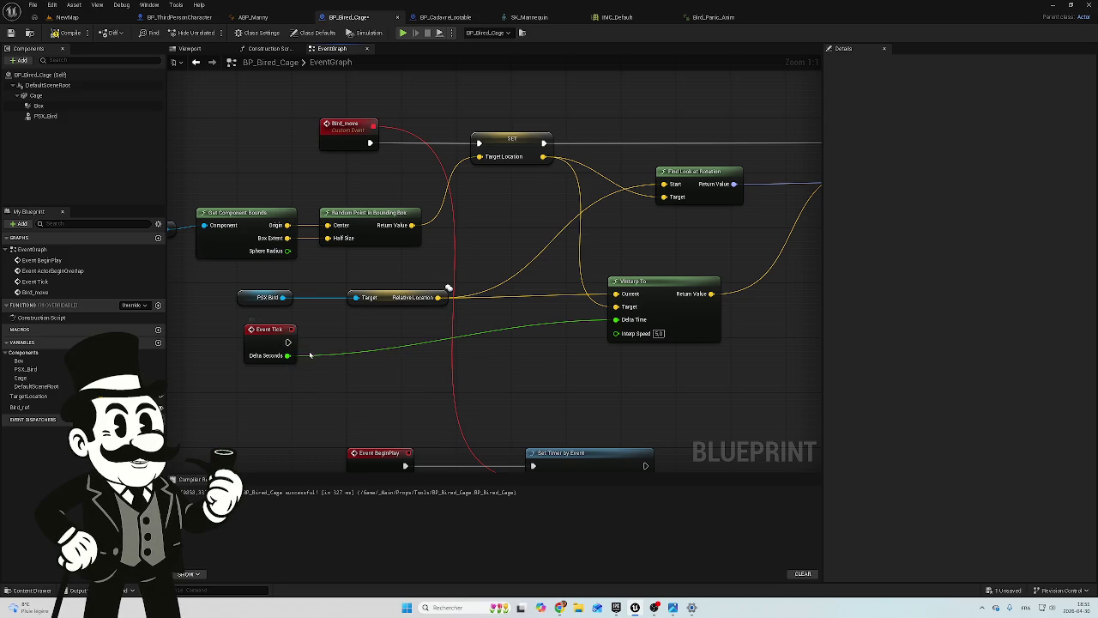
{"action": "mouse_move", "coordinate": [335, 346]}
{"action": "left_mouse_down"}
{"action": "mouse_move", "coordinate": [372, 297]}
{"action": "mouse_move", "coordinate": [353, 281]}
{"action": "left_mouse_up"}
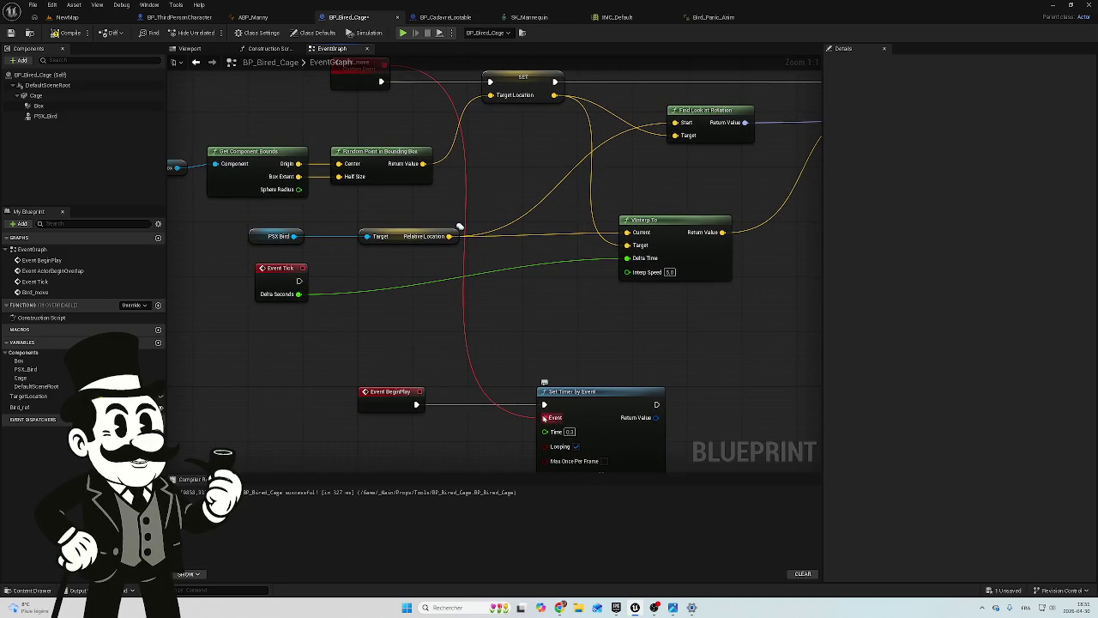
{"action": "mouse_move", "coordinate": [531, 326]}
{"action": "left_mouse_down"}
{"action": "mouse_move", "coordinate": [507, 357]}
{"action": "mouse_move", "coordinate": [503, 349]}
{"action": "left_mouse_up"}
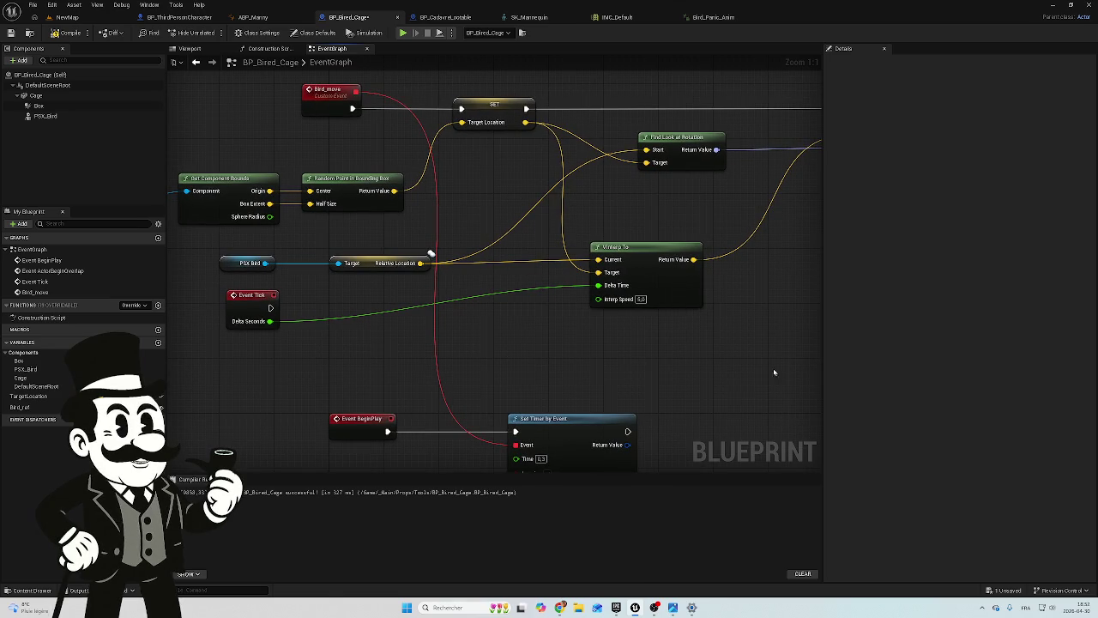
{"action": "scroll", "coordinate": [494, 322], "scroll_direction": "down", "scroll_amount": 4}
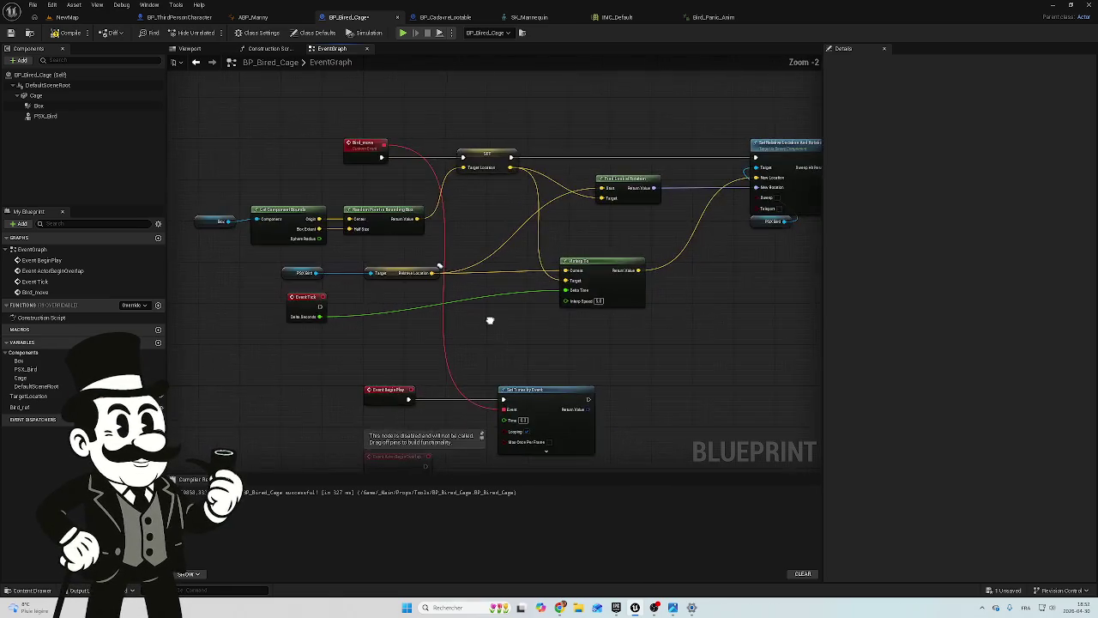
{"action": "left_click_drag", "start_coordinate": [493, 321], "coordinate": [429, 310]}
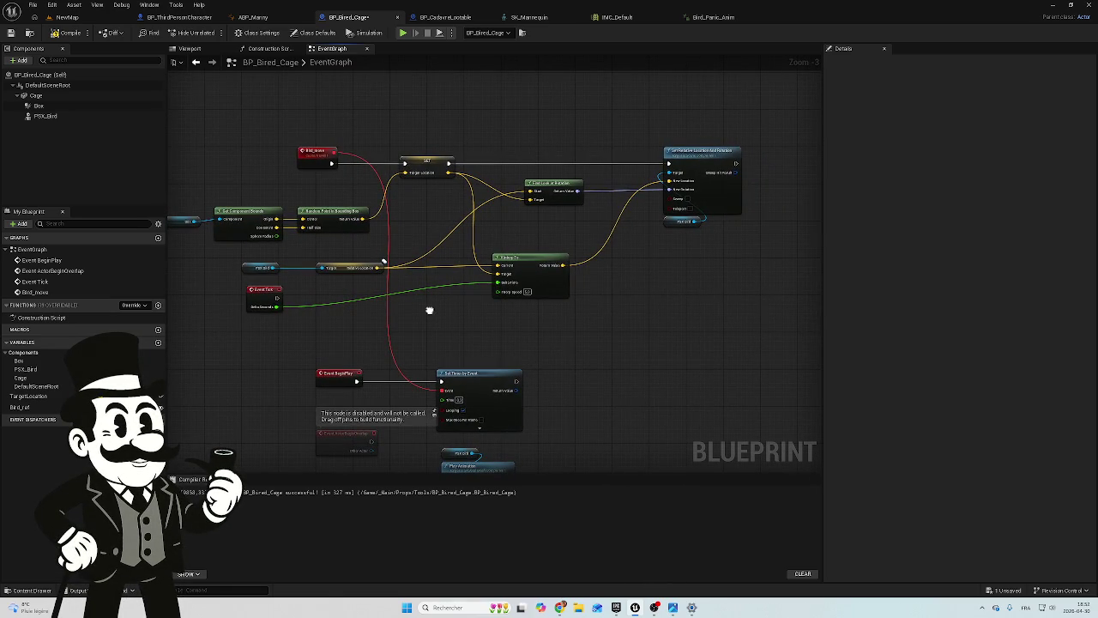
{"action": "scroll", "coordinate": [429, 311], "scroll_direction": "down", "scroll_amount": 1}
{"action": "scroll", "coordinate": [429, 311], "scroll_direction": "up", "scroll_amount": 1}
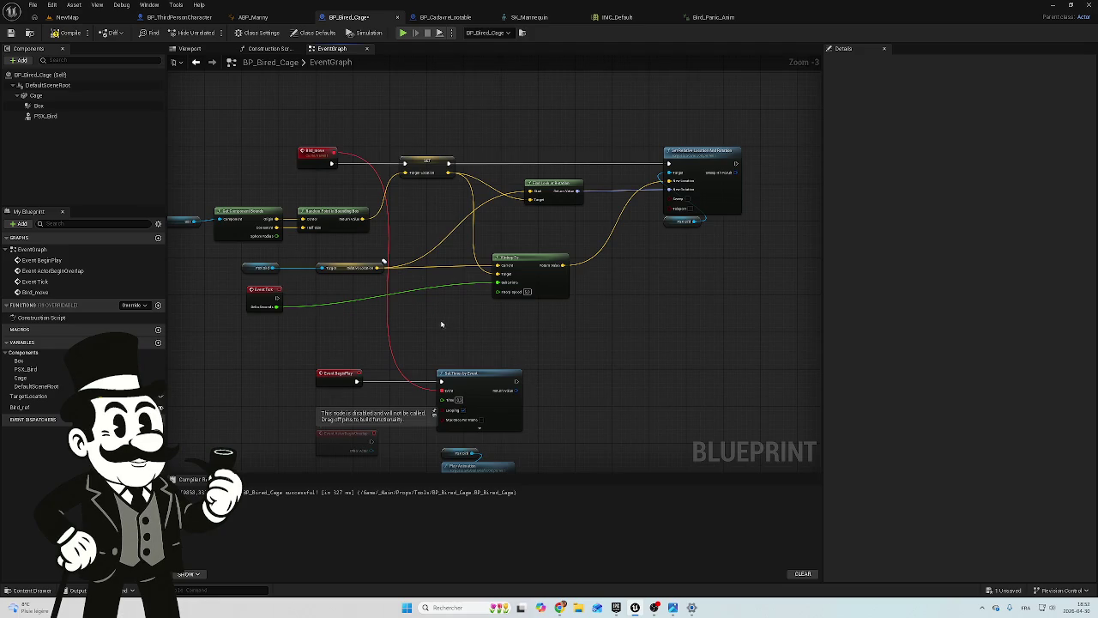
Compile and save BP_Bired_Cage, then go back to the NewMap level
{"action": "left_click", "coordinate": [67, 33]}
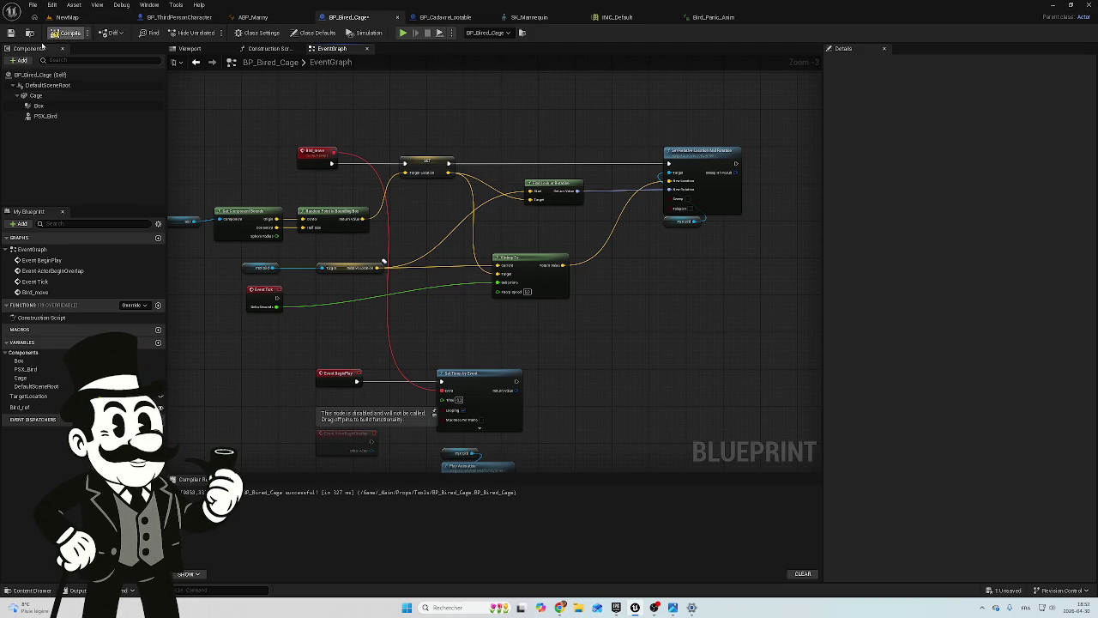
{"action": "left_click", "coordinate": [11, 32]}
{"action": "left_click", "coordinate": [67, 18]}
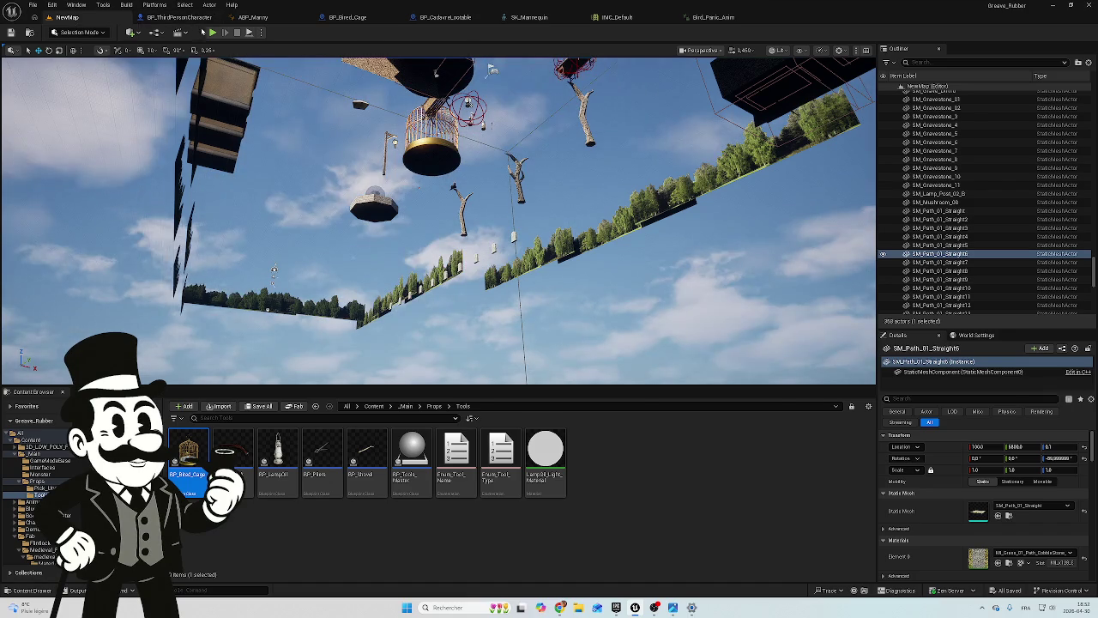
Play-test NewMap to watch the yellow bird, then stop with Esc
{"action": "left_click", "coordinate": [212, 32]}
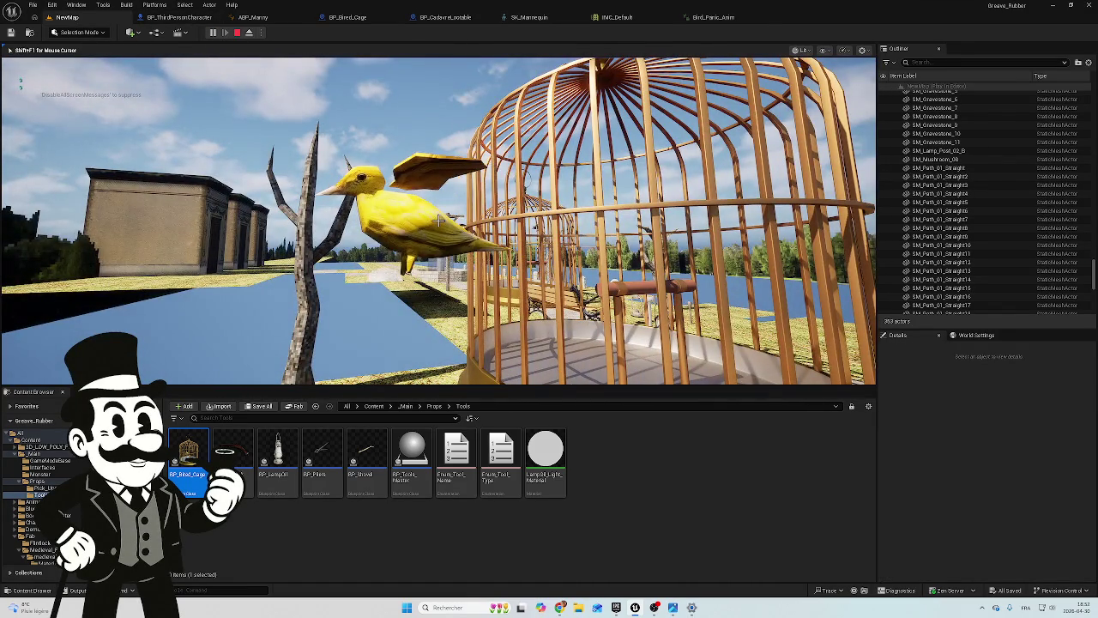
{"action": "key", "text": "Escape"}
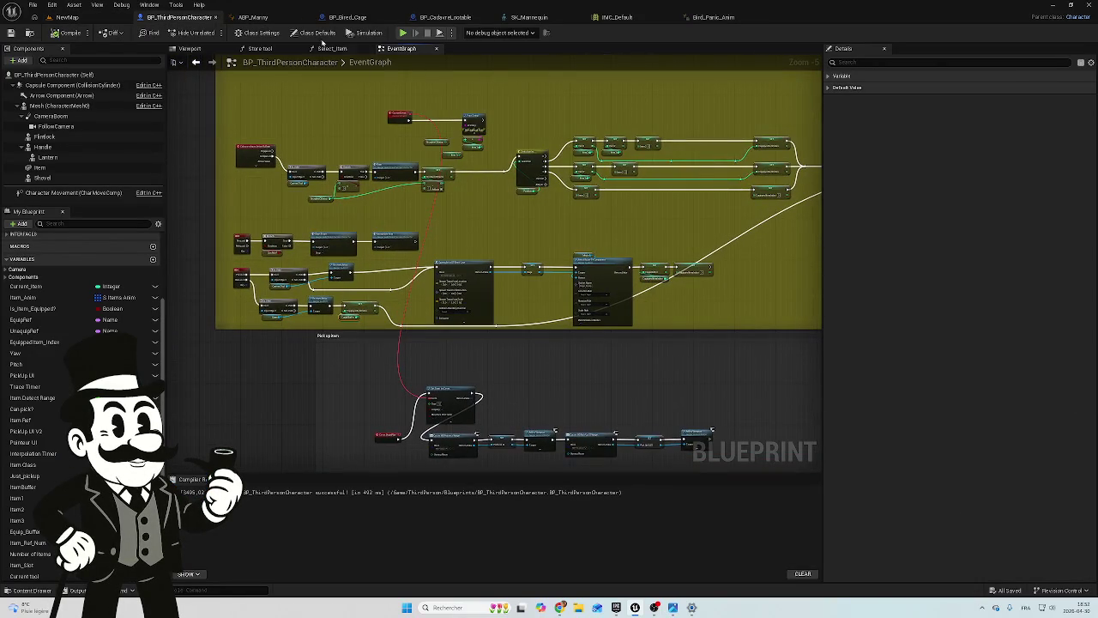
Unhook Bird_move from the timer and wire Event BeginPlay straight to SET Target Location
{"action": "left_click", "coordinate": [347, 17]}
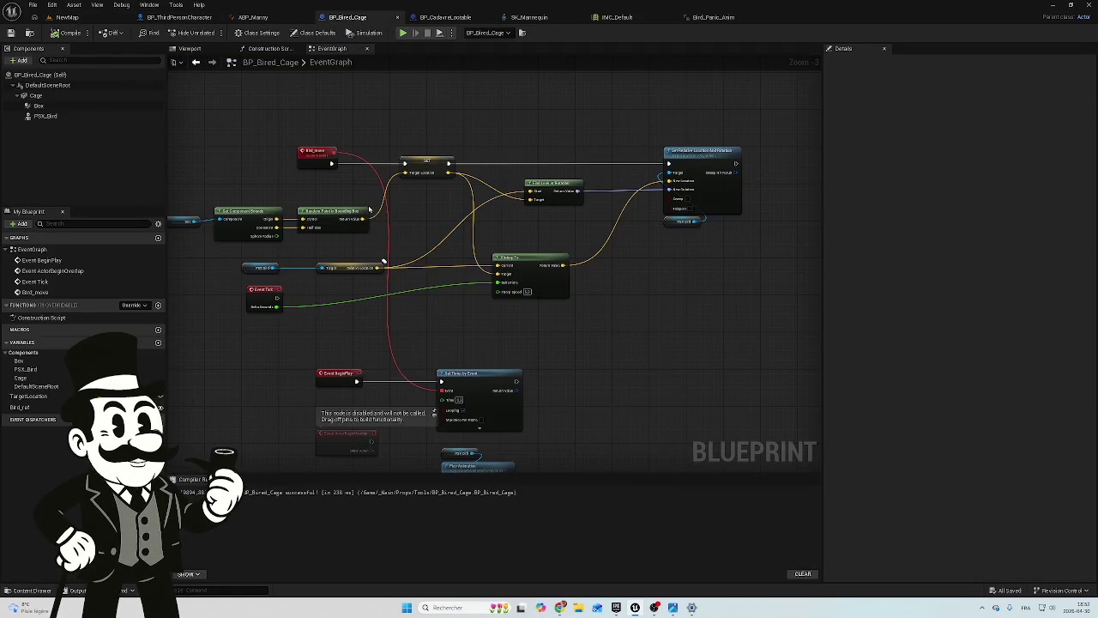
{"action": "scroll", "coordinate": [412, 209], "scroll_direction": "up", "scroll_amount": 5}
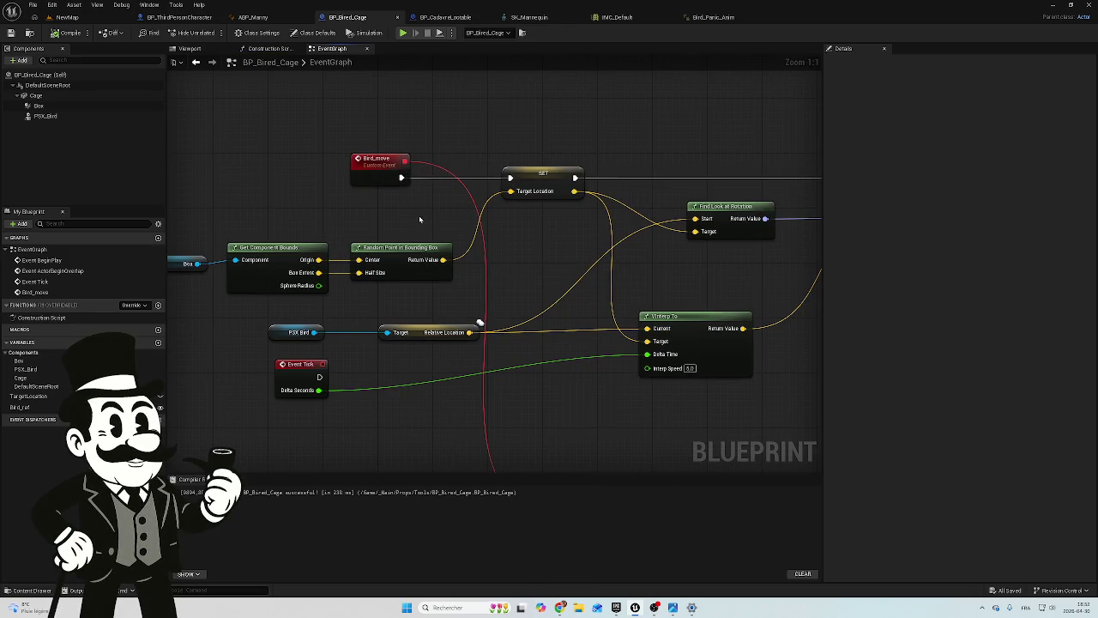
{"action": "left_click_drag", "start_coordinate": [383, 175], "coordinate": [356, 125]}
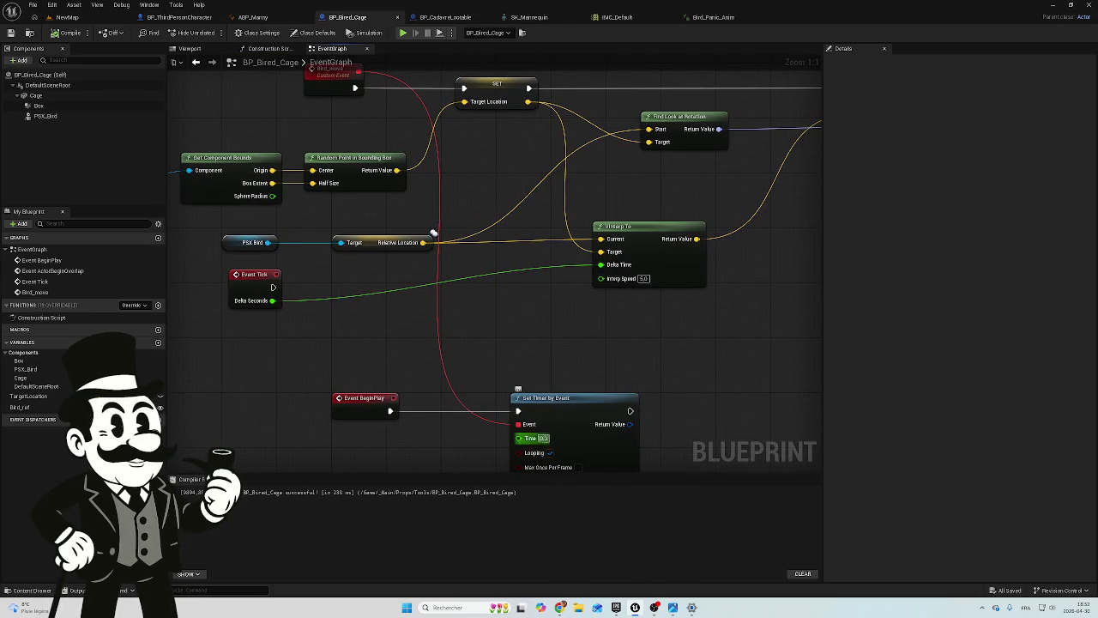
{"action": "mouse_move", "coordinate": [553, 437]}
{"action": "left_mouse_down"}
{"action": "mouse_move", "coordinate": [507, 409]}
{"action": "mouse_move", "coordinate": [506, 380]}
{"action": "left_mouse_up"}
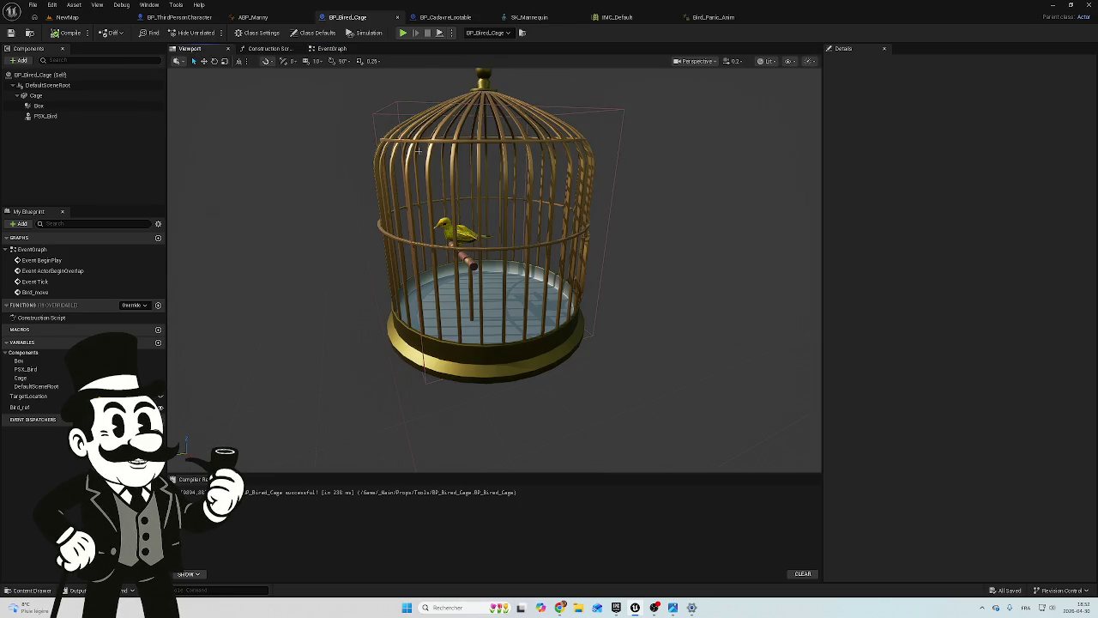
{"action": "left_click", "coordinate": [335, 49]}
{"action": "mouse_move", "coordinate": [525, 240]}
{"action": "left_mouse_down"}
{"action": "mouse_move", "coordinate": [415, 228]}
{"action": "mouse_move", "coordinate": [489, 193]}
{"action": "left_mouse_up"}
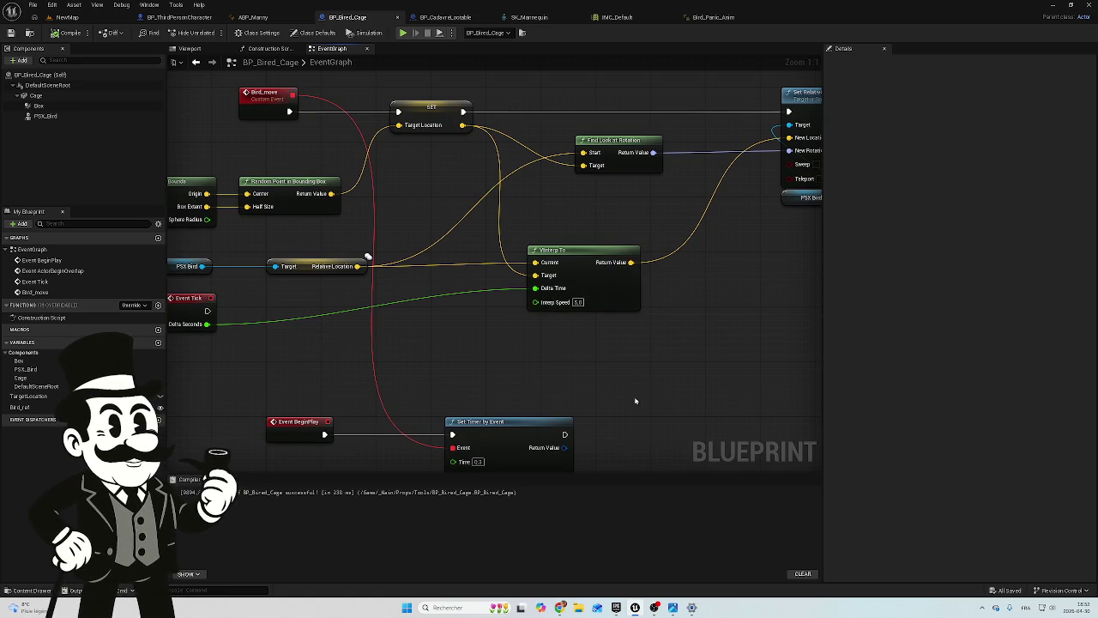
{"action": "scroll", "coordinate": [630, 416], "scroll_direction": "down", "scroll_amount": 1}
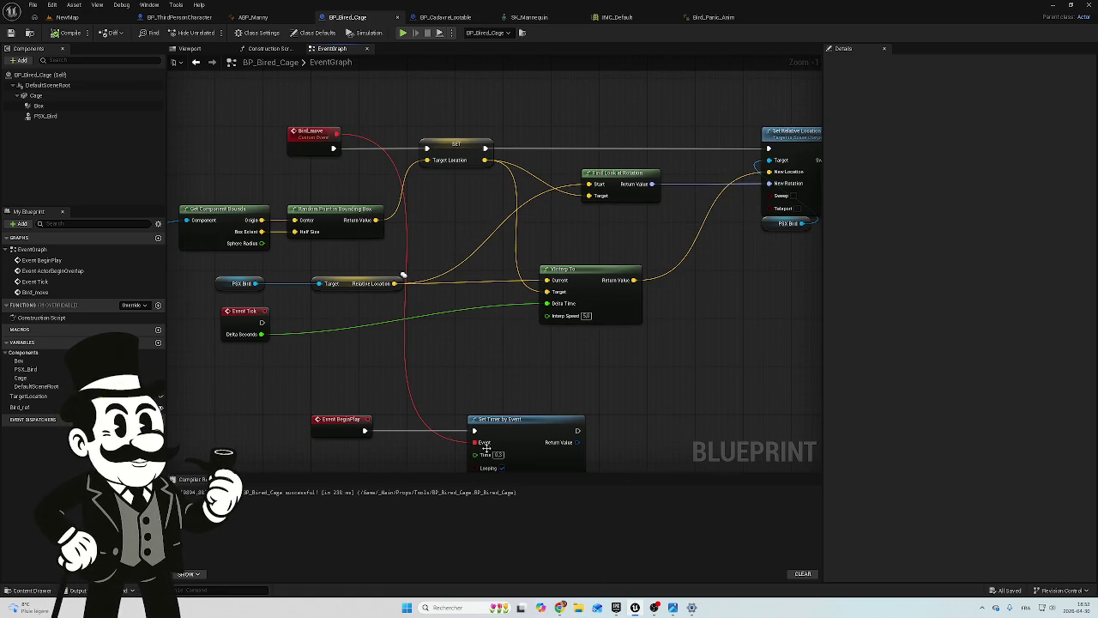
{"action": "scroll", "coordinate": [557, 385], "scroll_direction": "down", "scroll_amount": 3}
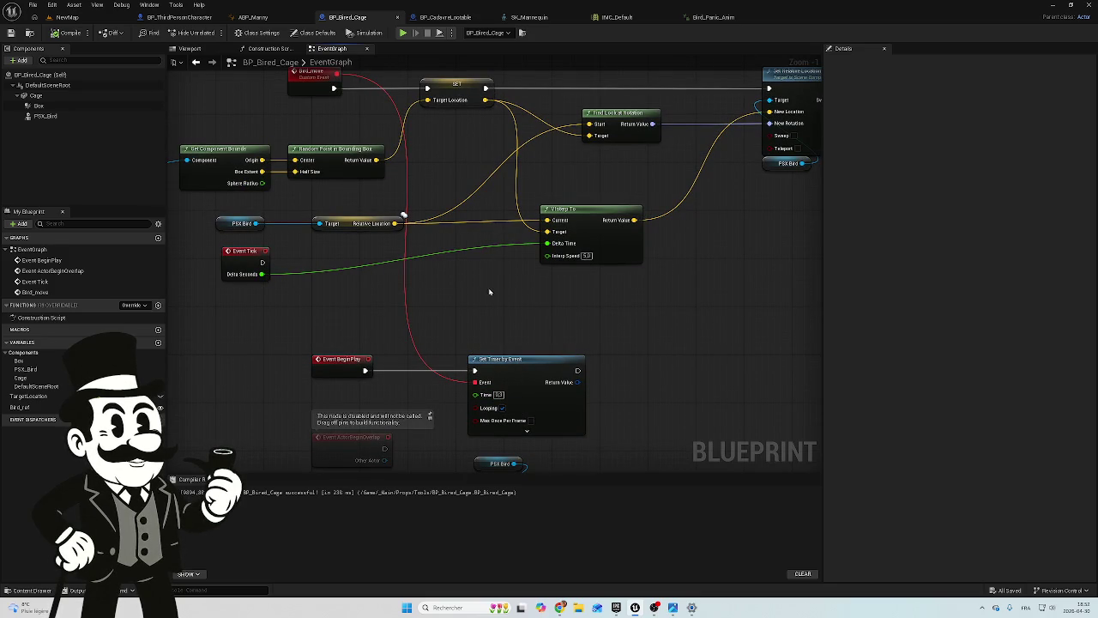
{"action": "left_click_drag", "start_coordinate": [489, 292], "coordinate": [479, 332]}
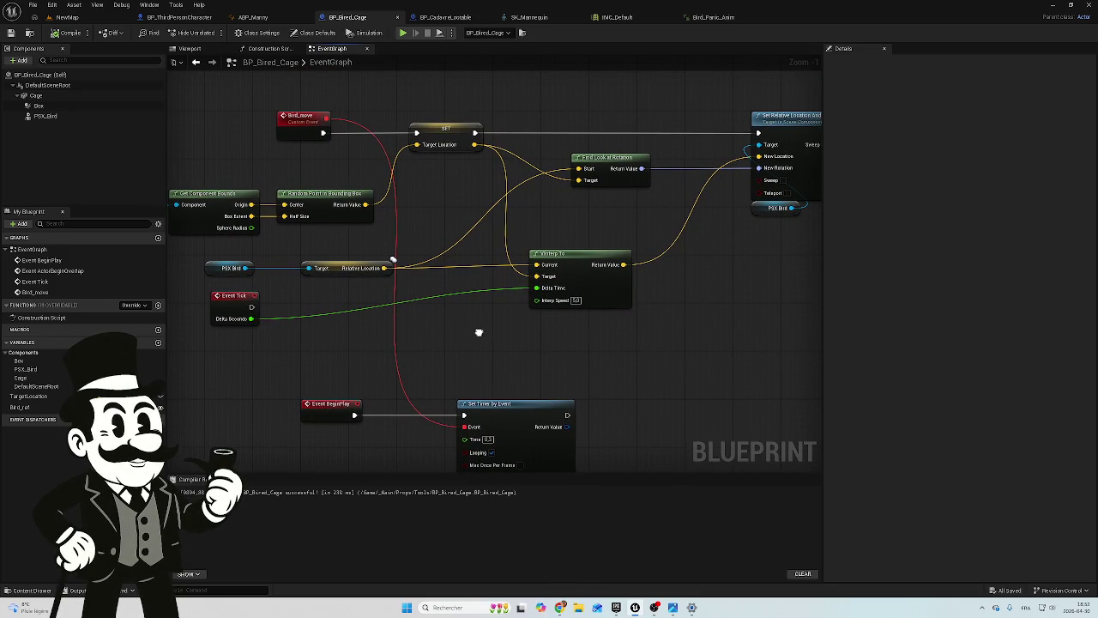
{"action": "left_click", "coordinate": [397, 362], "text": "alt"}
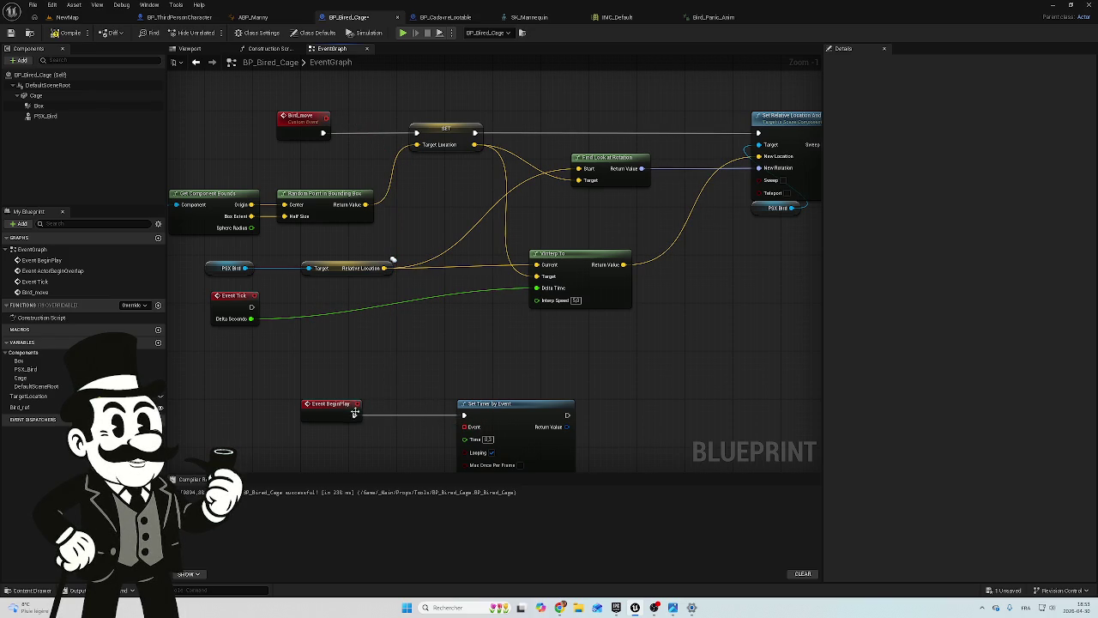
{"action": "left_click_drag", "start_coordinate": [355, 415], "coordinate": [418, 133]}
Recompile and save the cage Blueprint, then return to NewMap
{"action": "left_click", "coordinate": [68, 32]}
{"action": "left_click", "coordinate": [10, 32]}
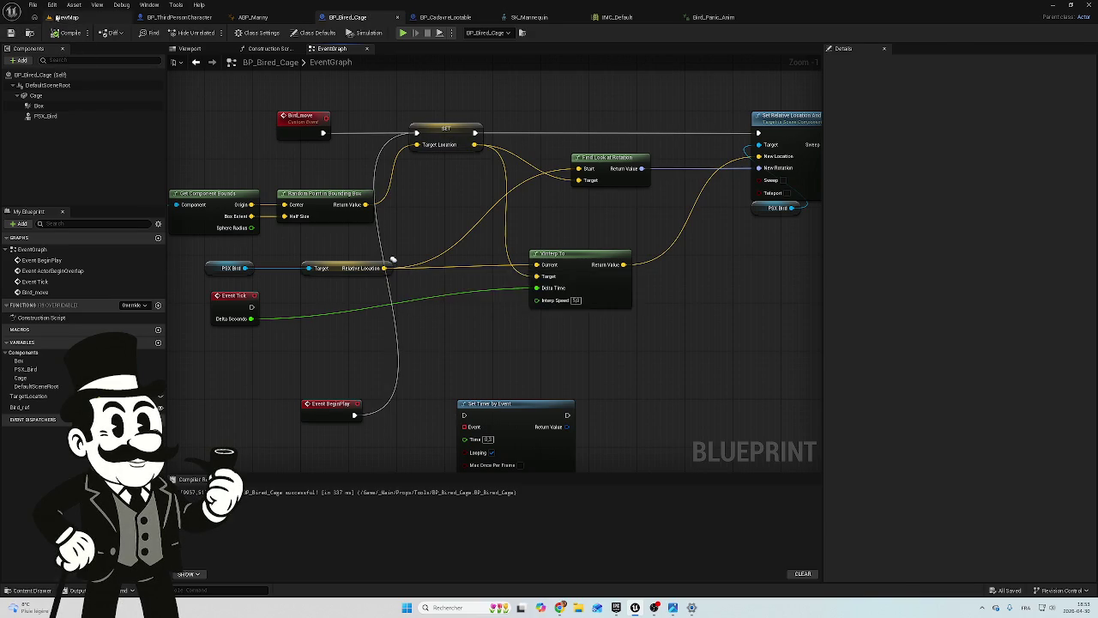
{"action": "left_click", "coordinate": [67, 17]}
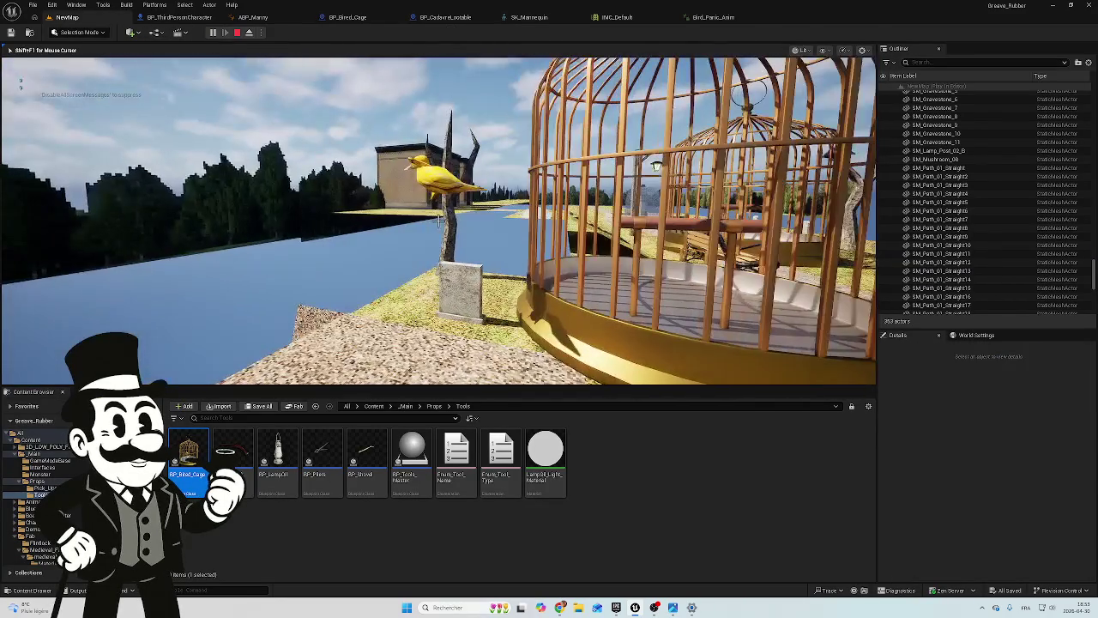
End the play test and reconnect Event BeginPlay to Set Timer by Event in BP_Bired_Cage
{"action": "key", "text": "w"}
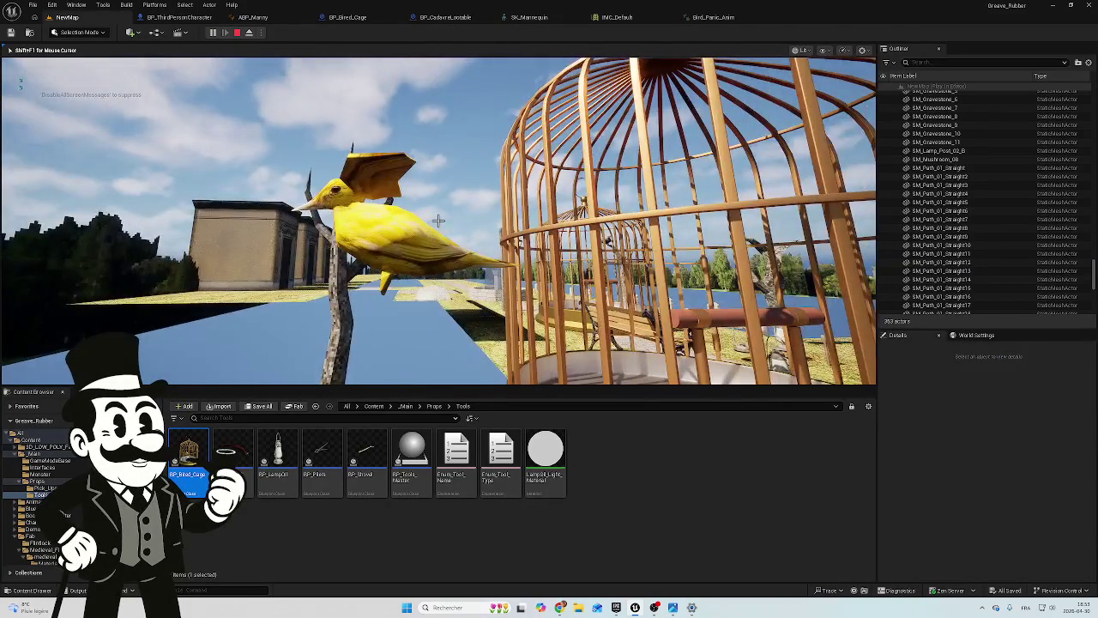
{"action": "key", "text": "Escape"}
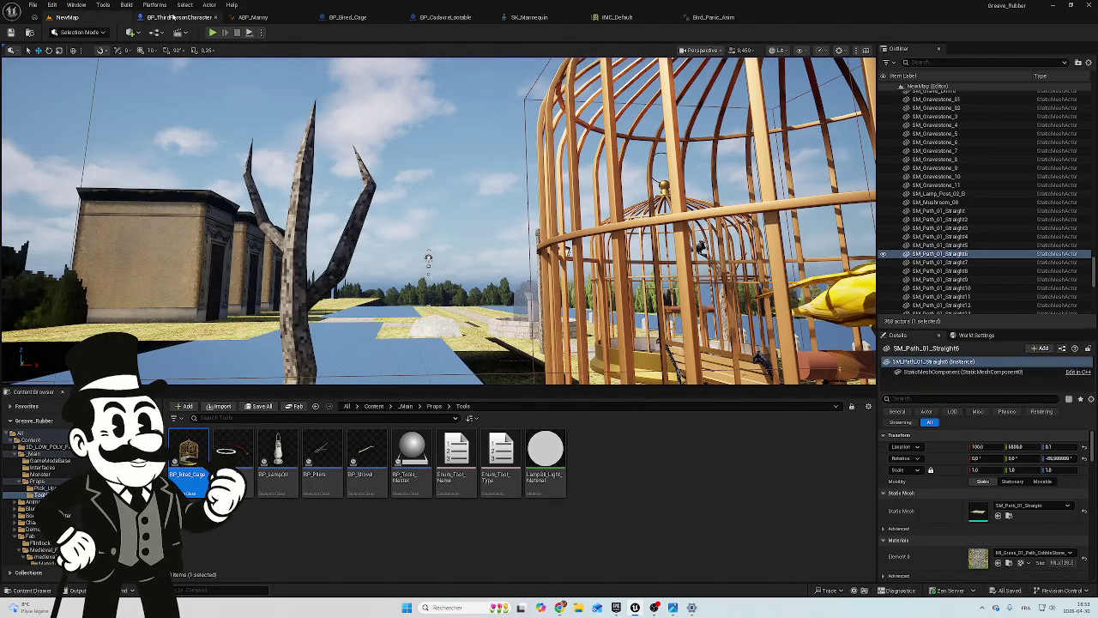
{"action": "left_click", "coordinate": [180, 17]}
{"action": "left_click", "coordinate": [446, 18]}
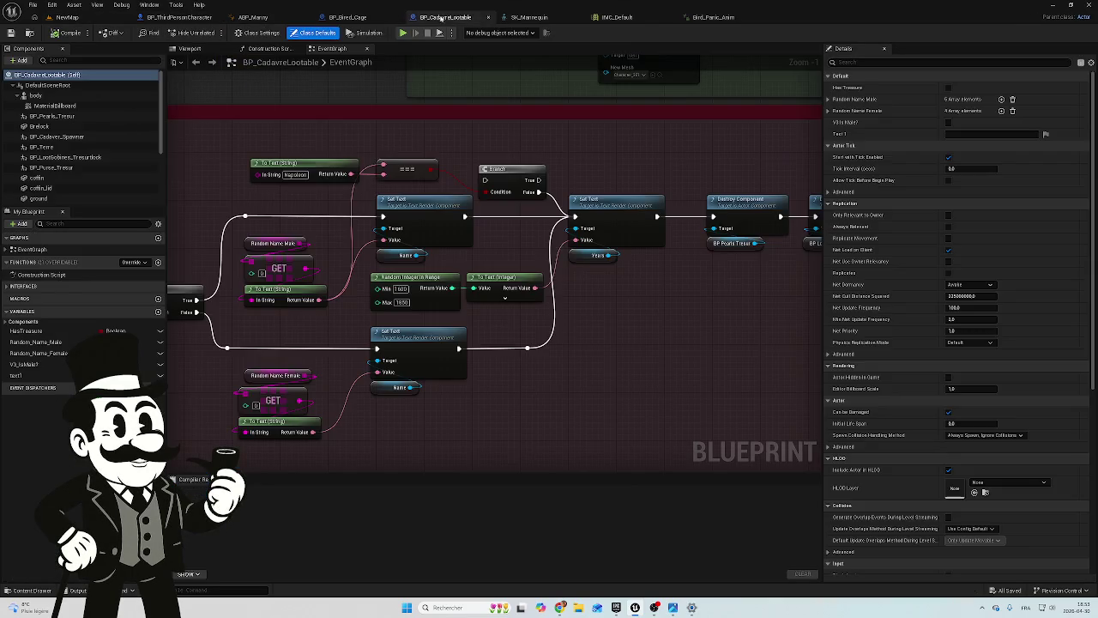
{"action": "left_click", "coordinate": [347, 18]}
{"action": "mouse_move", "coordinate": [355, 415]}
{"action": "left_mouse_down"}
{"action": "mouse_move", "coordinate": [466, 417]}
{"action": "mouse_move", "coordinate": [365, 230]}
{"action": "mouse_move", "coordinate": [326, 118]}
{"action": "left_mouse_up"}
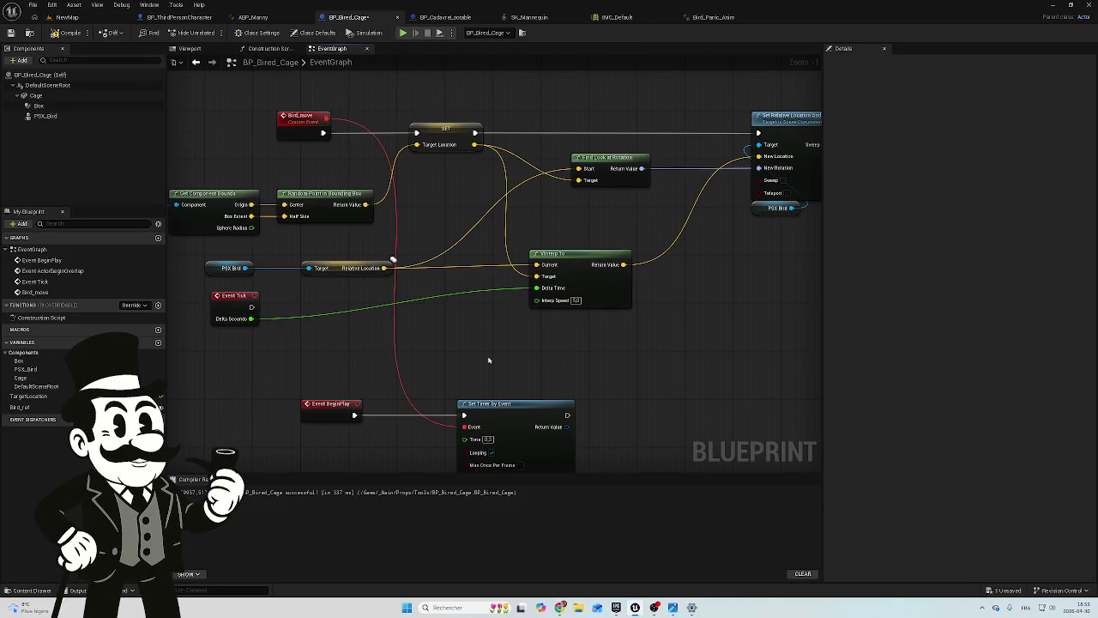
Search the node action list for 'random', closing it without adding anything
{"action": "scroll", "coordinate": [493, 351], "scroll_direction": "down", "scroll_amount": 2}
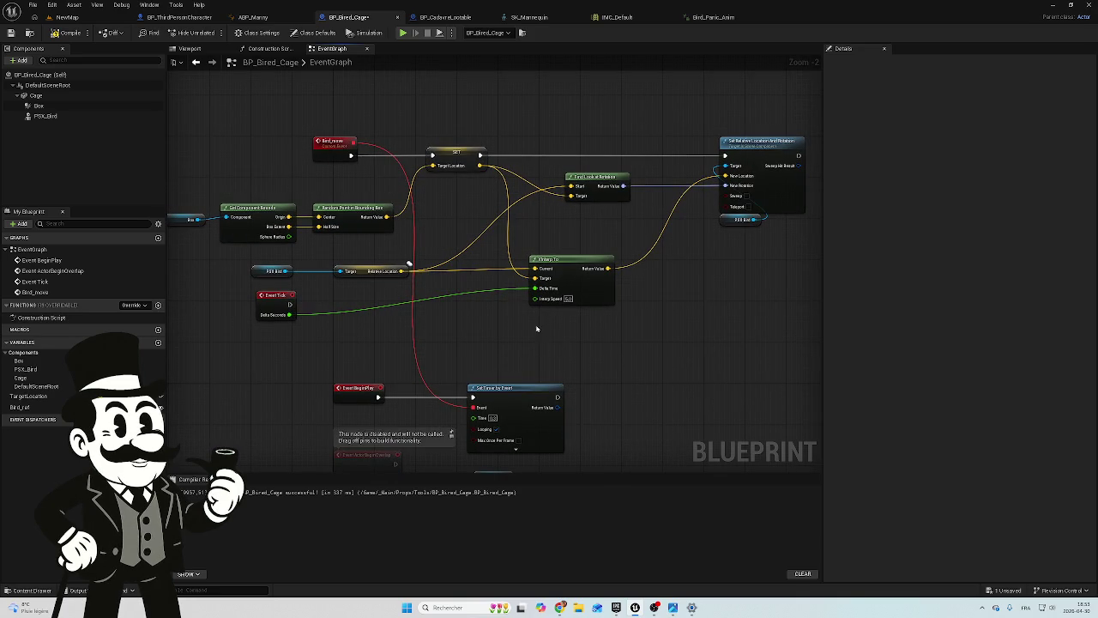
{"action": "scroll", "coordinate": [294, 251], "scroll_direction": "up", "scroll_amount": 2}
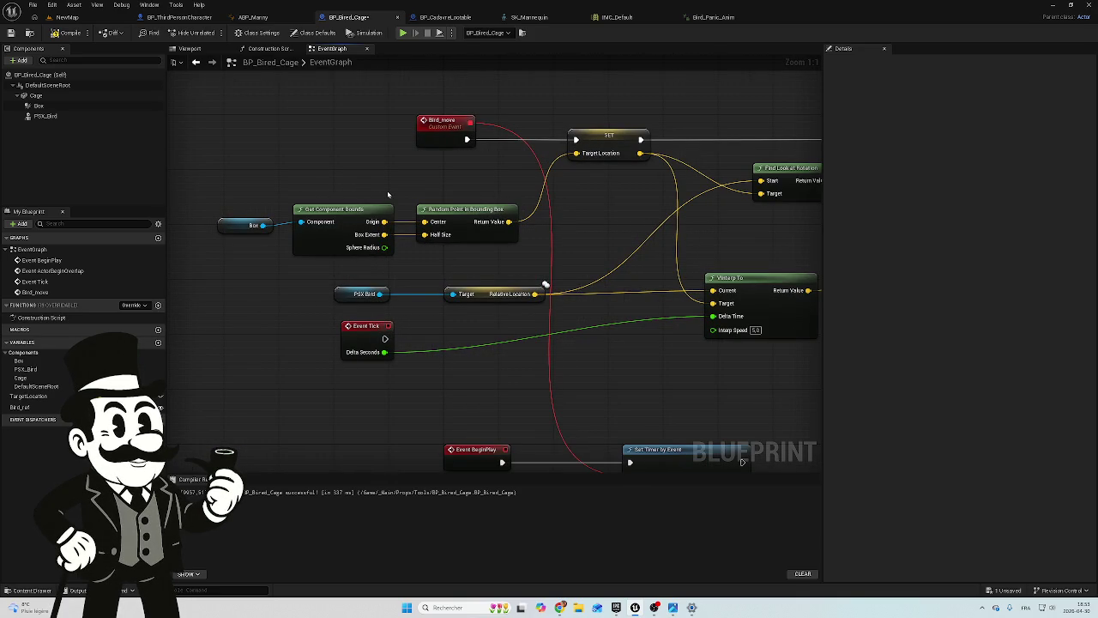
{"action": "right_click", "coordinate": [280, 162]}
{"action": "left_click", "coordinate": [477, 195]}
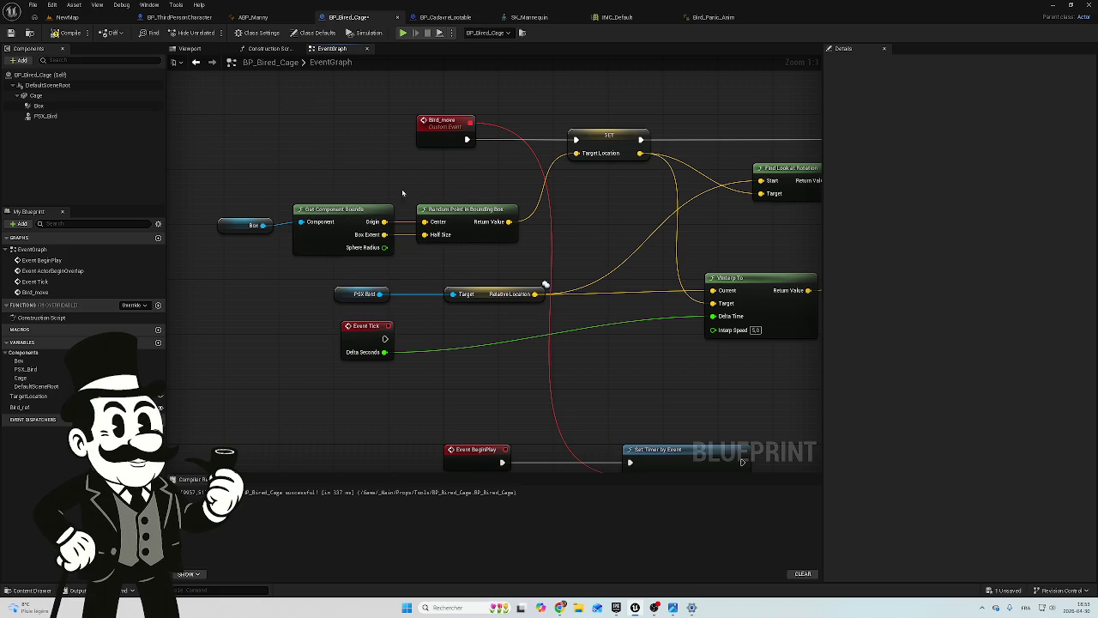
{"action": "right_click", "coordinate": [353, 176]}
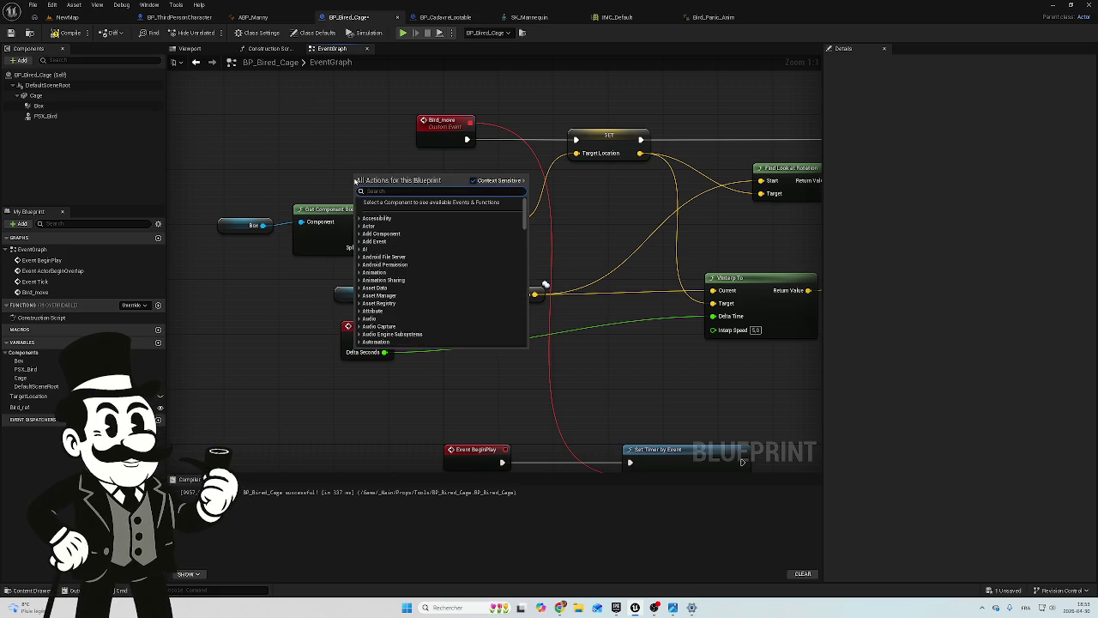
{"action": "type", "text": "ra"}
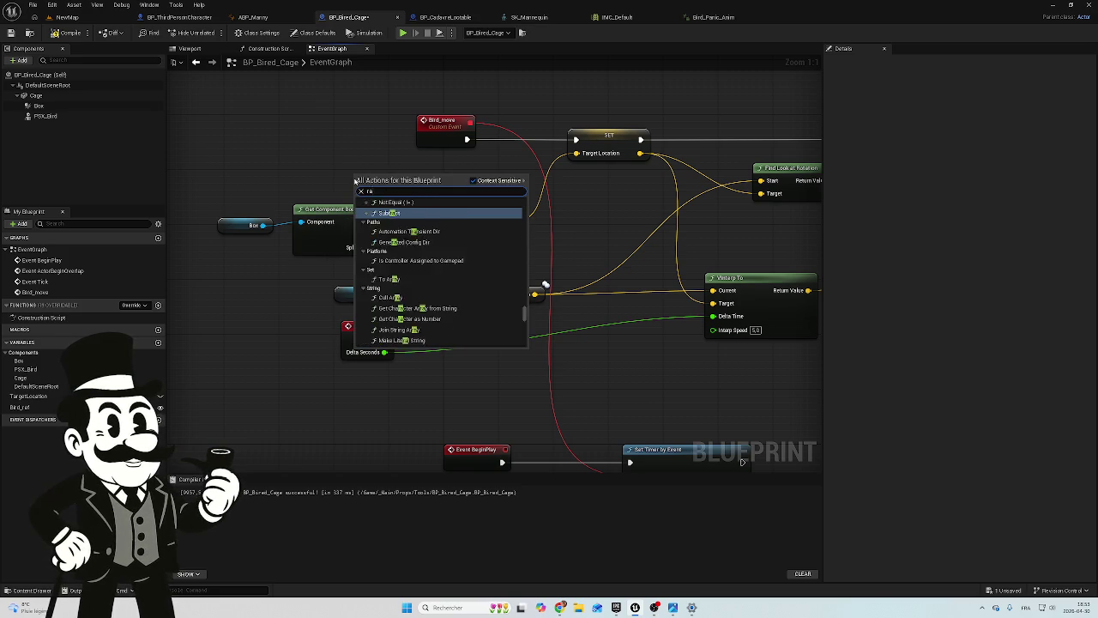
{"action": "type", "text": "ndom"}
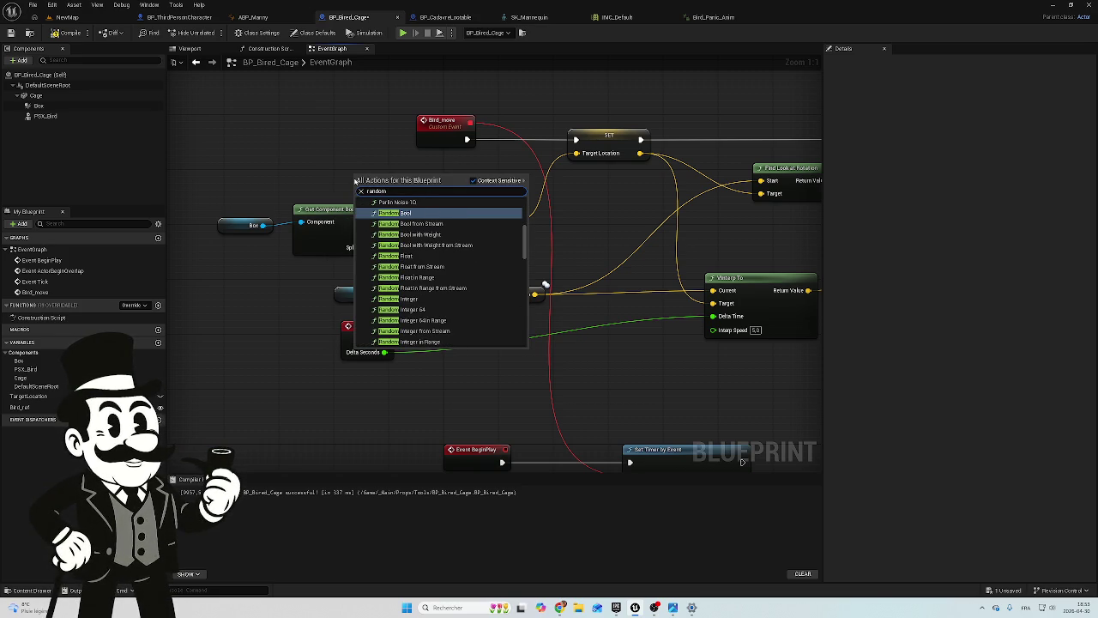
{"action": "left_click", "coordinate": [373, 144]}
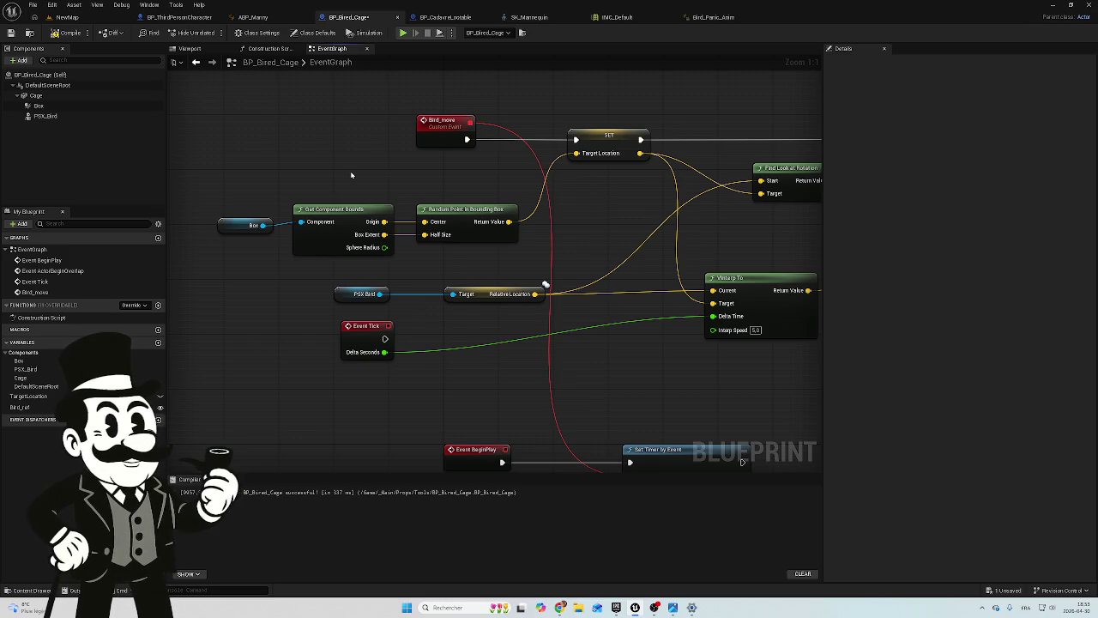
Add a Random Point In Bounding Box (Box) node, nudge it into place, and save
{"action": "right_click", "coordinate": [365, 186]}
{"action": "type", "text": "r"}
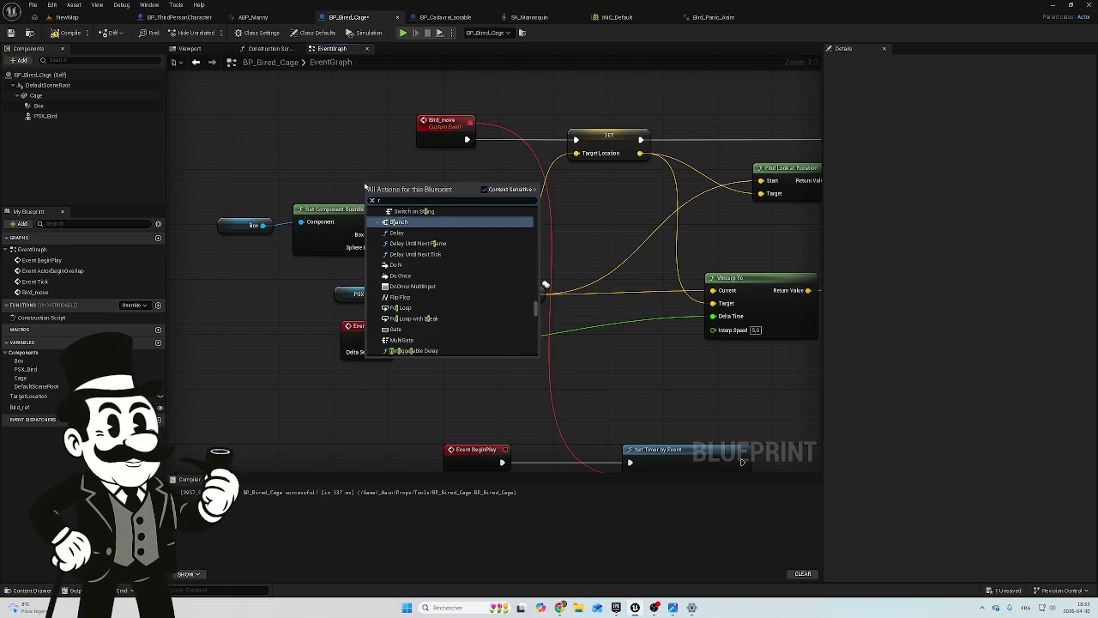
{"action": "type", "text": "andom point"}
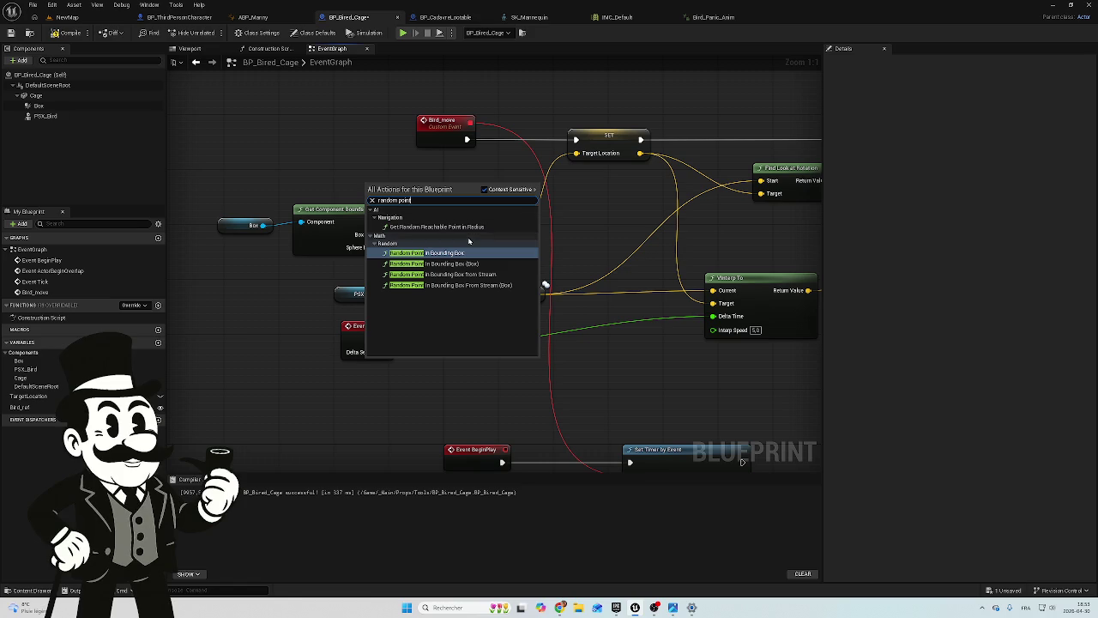
{"action": "left_click", "coordinate": [425, 263]}
{"action": "mouse_move", "coordinate": [419, 191]}
{"action": "left_mouse_down"}
{"action": "mouse_move", "coordinate": [411, 186]}
{"action": "mouse_move", "coordinate": [544, 178]}
{"action": "mouse_move", "coordinate": [577, 153]}
{"action": "left_mouse_up"}
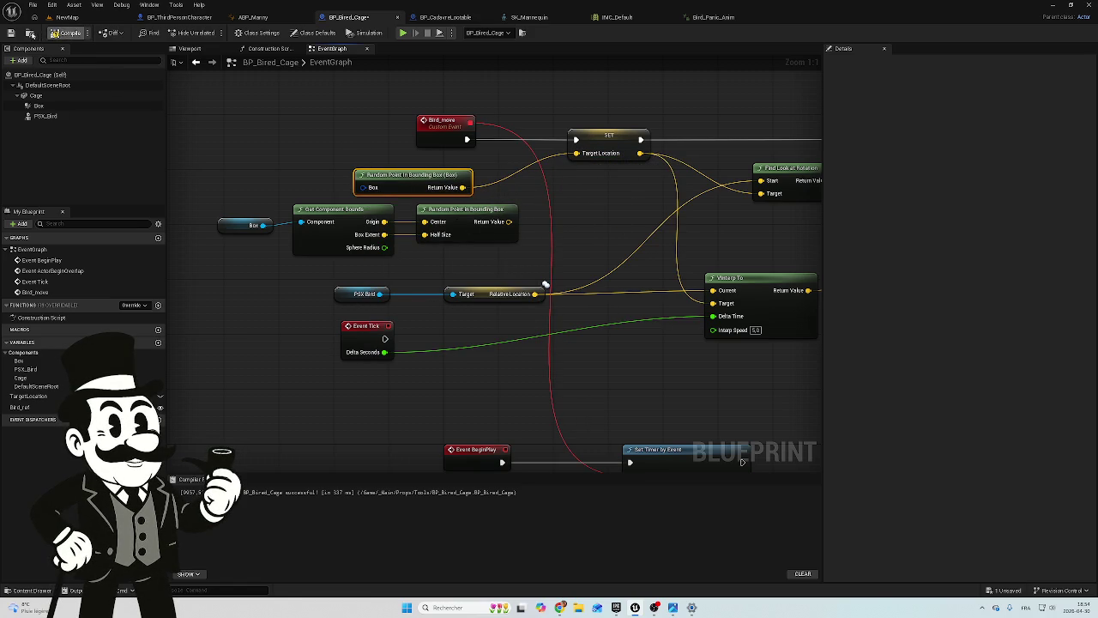
{"action": "left_click", "coordinate": [10, 33]}
Play NewMap twice to watch the bird flying outside the cage, then return to BP_Bired_Cage
{"action": "left_click", "coordinate": [67, 18]}
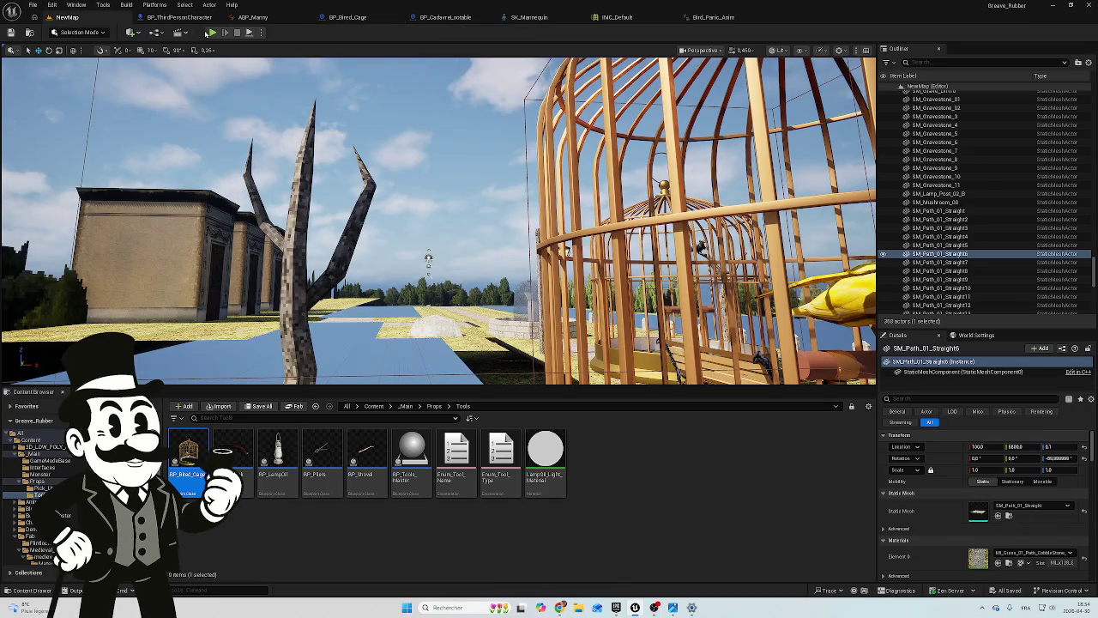
{"action": "left_click", "coordinate": [211, 33]}
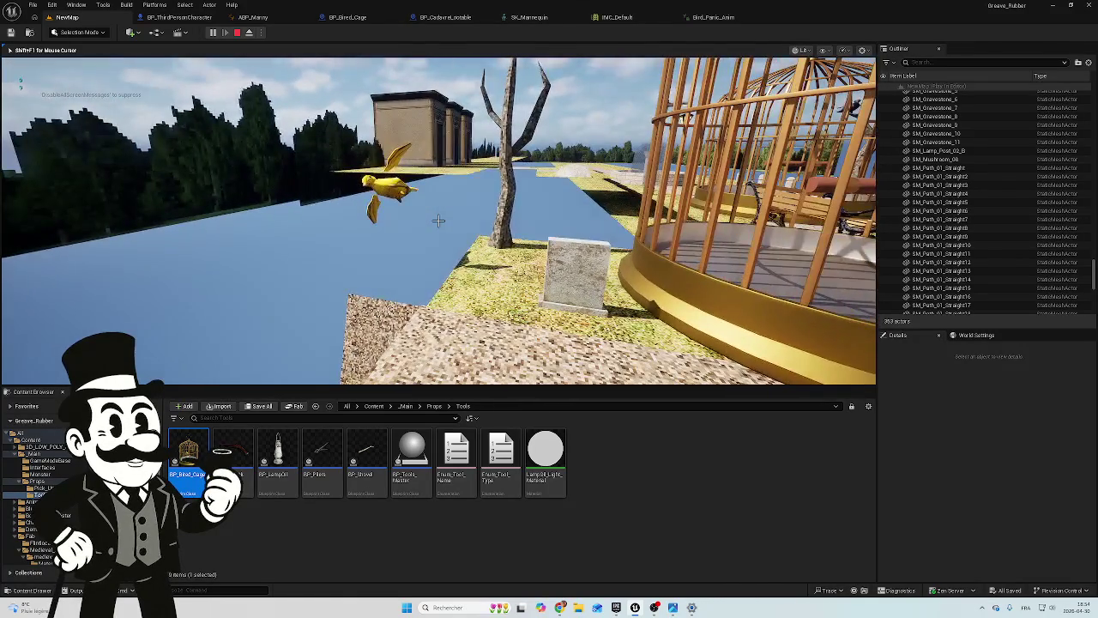
{"action": "key", "text": "Escape"}
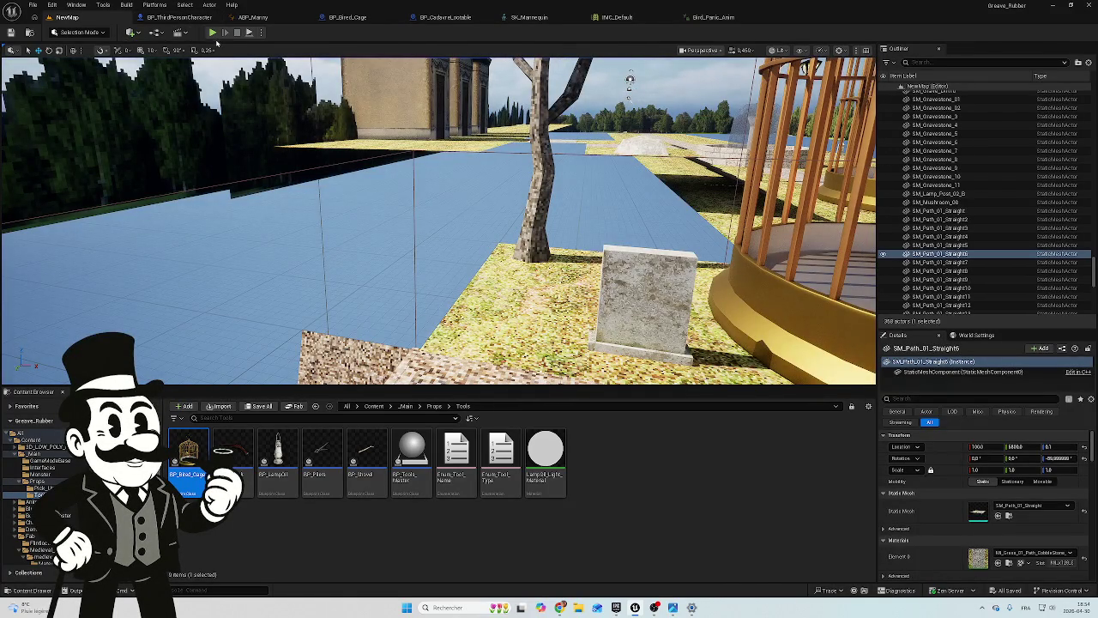
{"action": "left_click", "coordinate": [213, 35]}
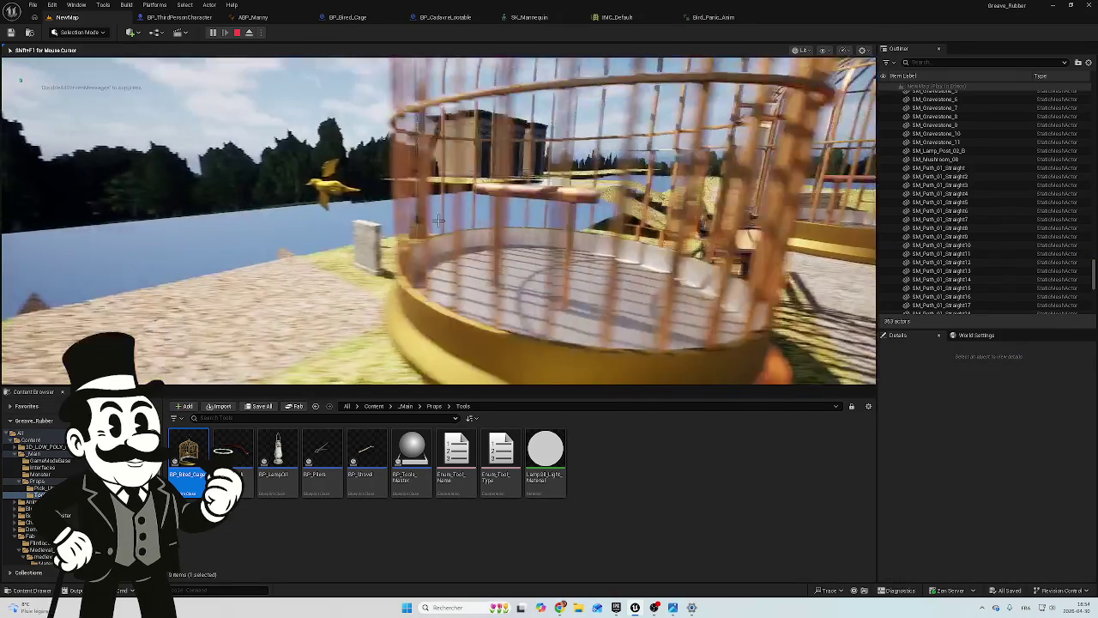
{"action": "key", "text": "Escape"}
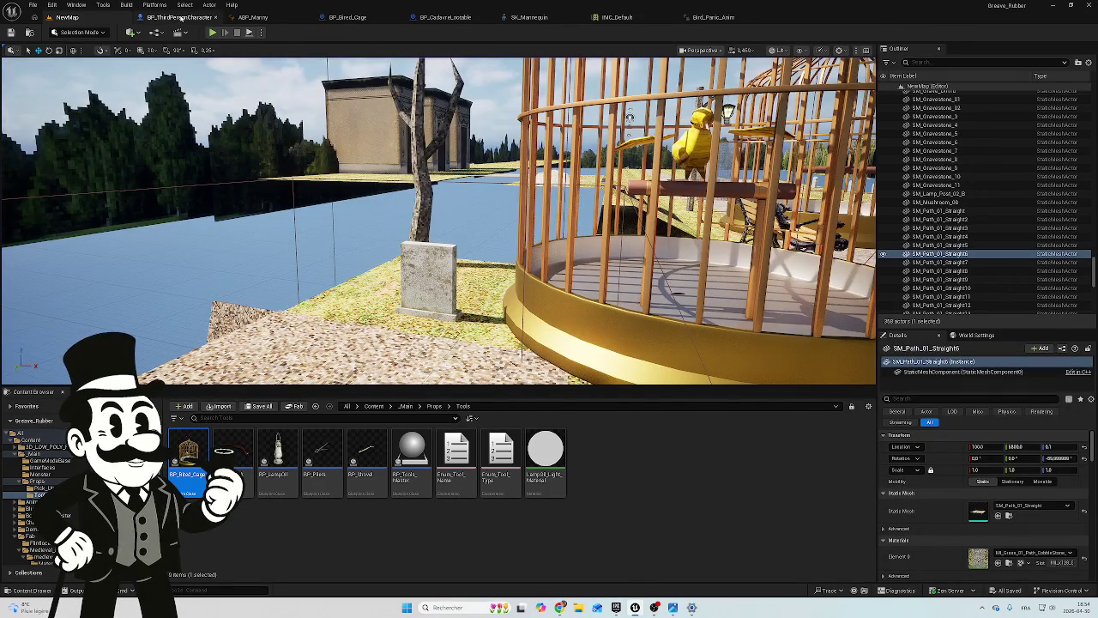
{"action": "left_click", "coordinate": [180, 17]}
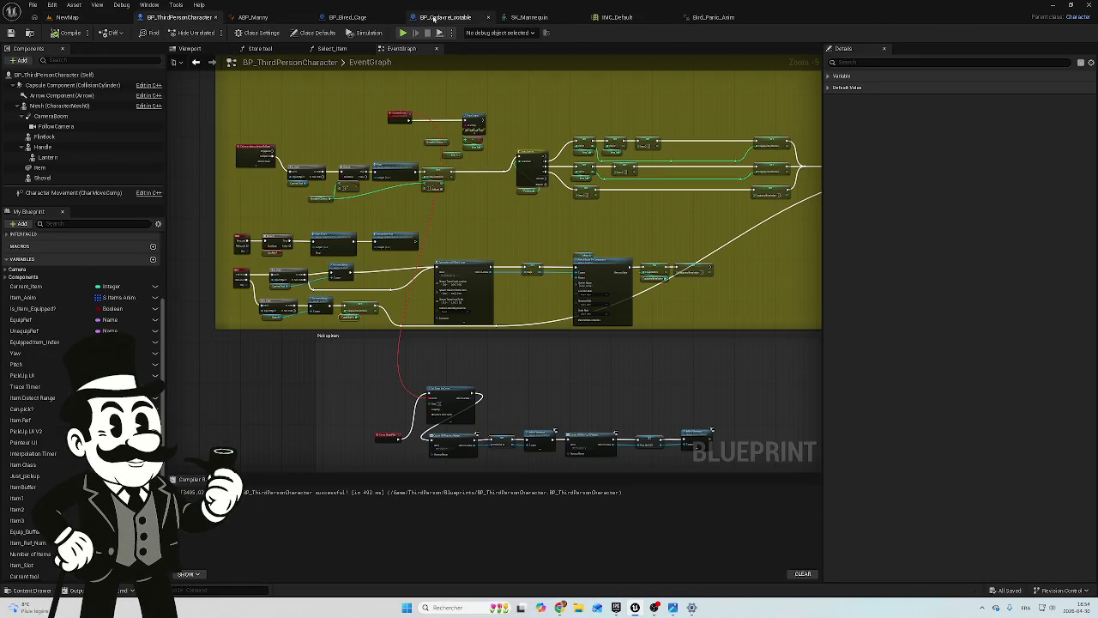
{"action": "left_click", "coordinate": [359, 18]}
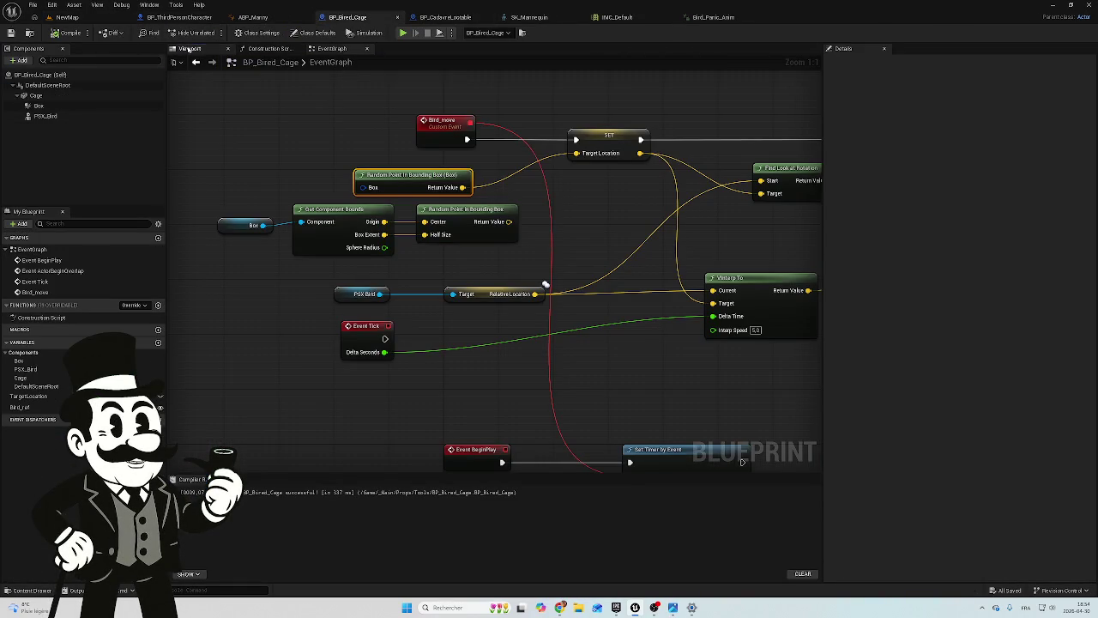
In the Viewport, move the Box component out of Cage to sit directly under DefaultSceneRoot
{"action": "left_click", "coordinate": [189, 48]}
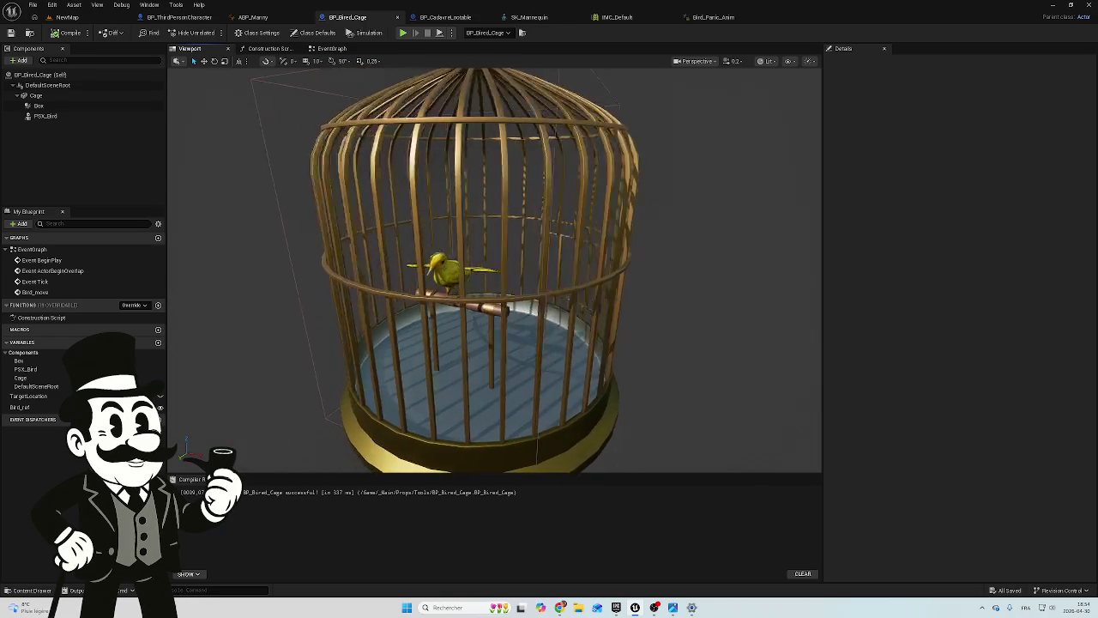
{"action": "left_click", "coordinate": [53, 106]}
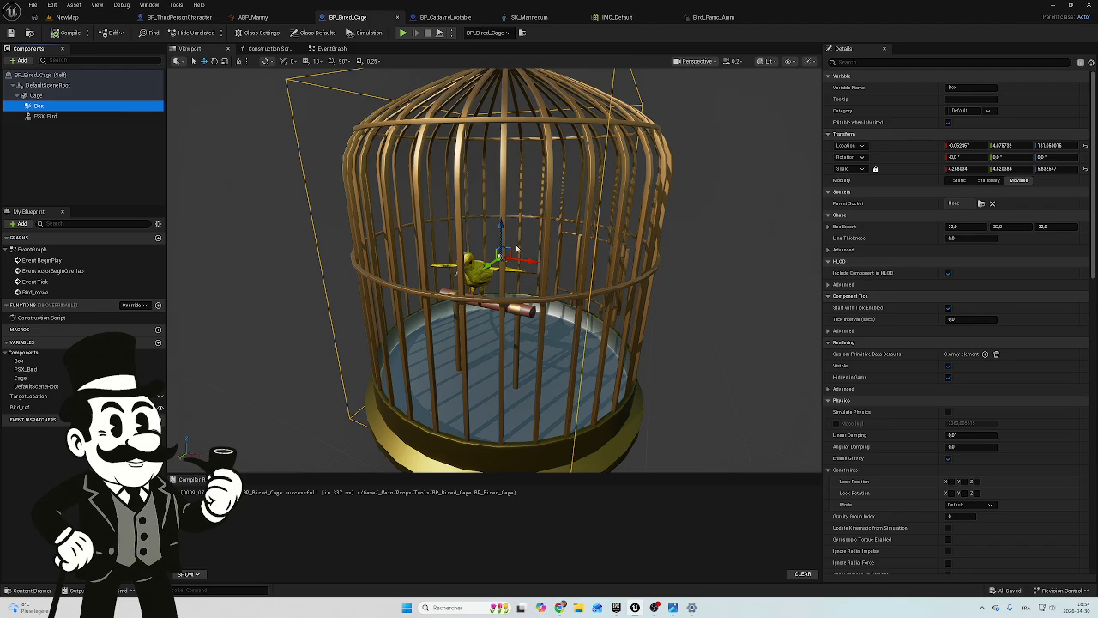
{"action": "left_click_drag", "start_coordinate": [528, 259], "coordinate": [485, 247]}
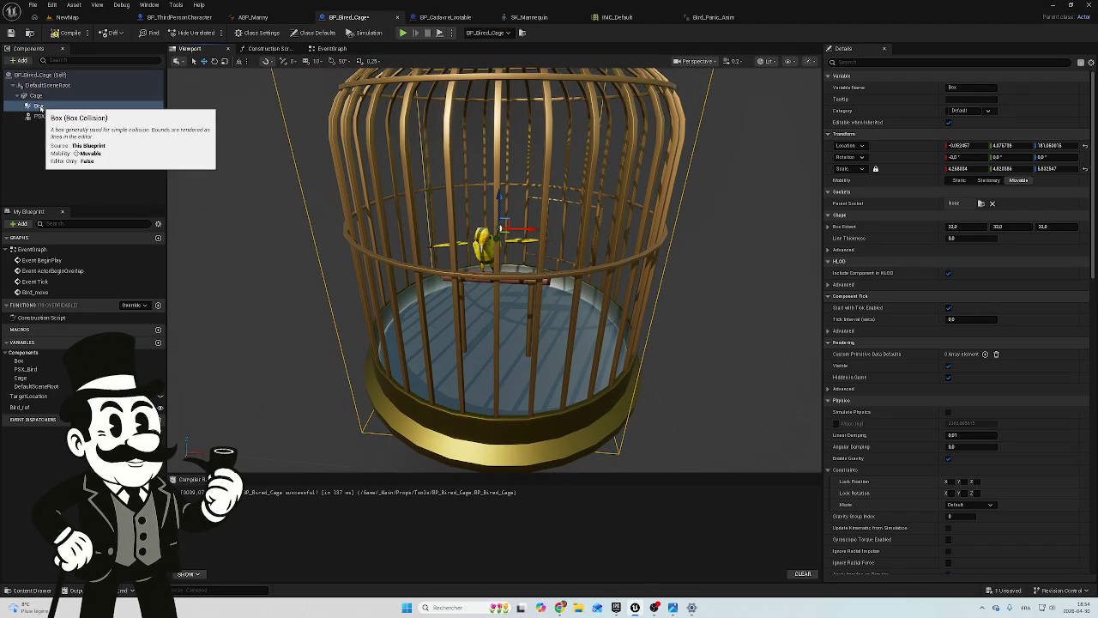
{"action": "left_click_drag", "start_coordinate": [43, 112], "coordinate": [49, 96]}
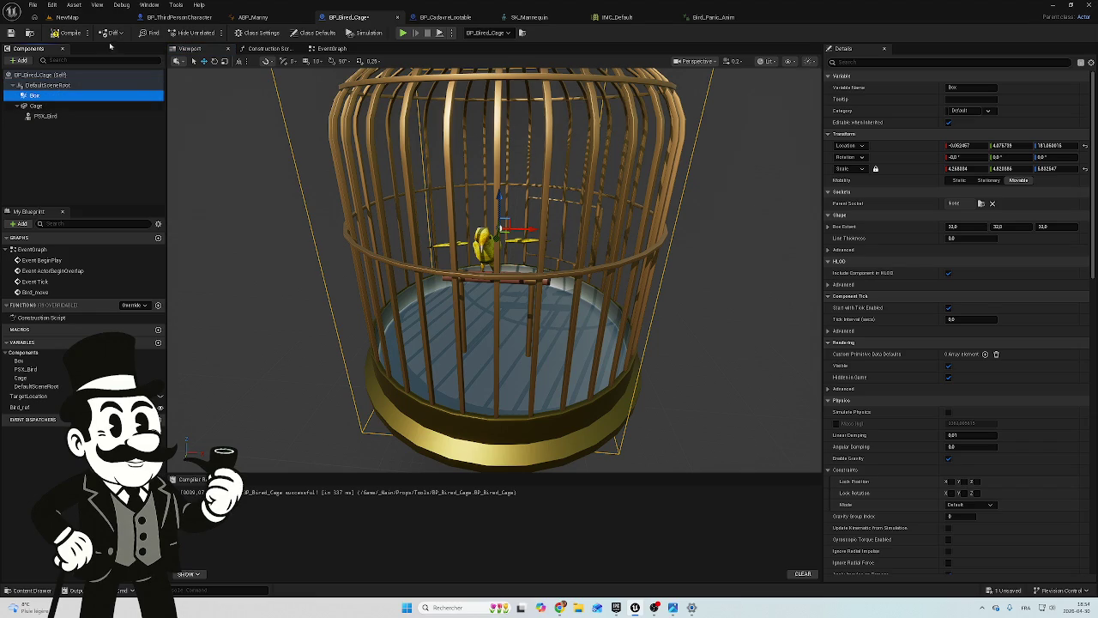
{"action": "left_click", "coordinate": [57, 33]}
{"action": "left_click", "coordinate": [67, 17]}
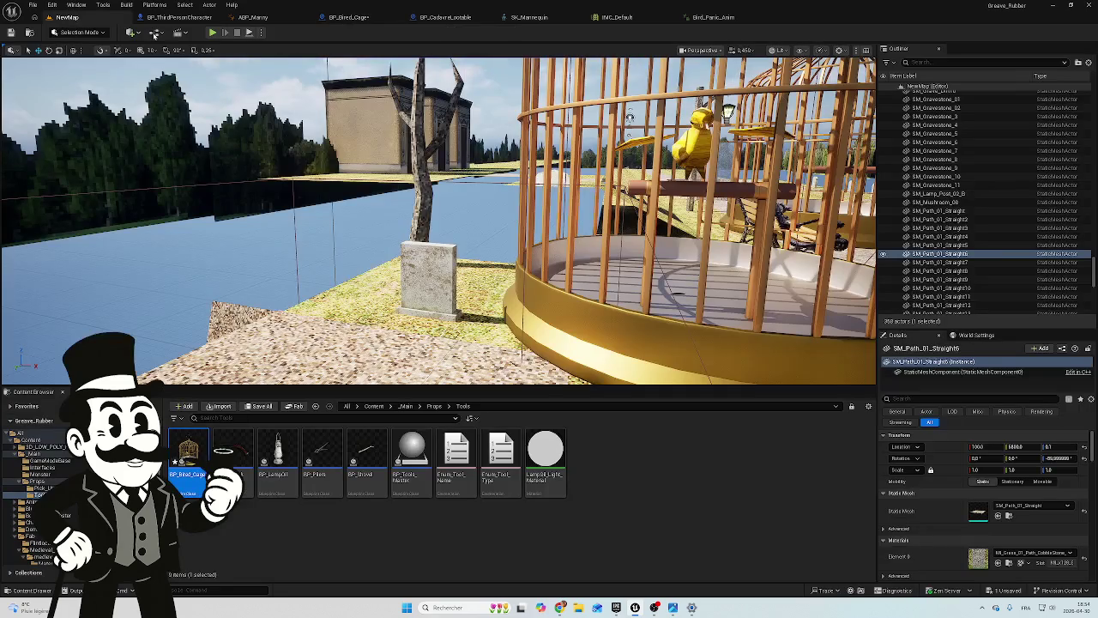
Run a quick Alt+P play test, then reopen the BP_Bired_Cage preview and orbit closer to the cage
{"action": "key", "text": "alt+p"}
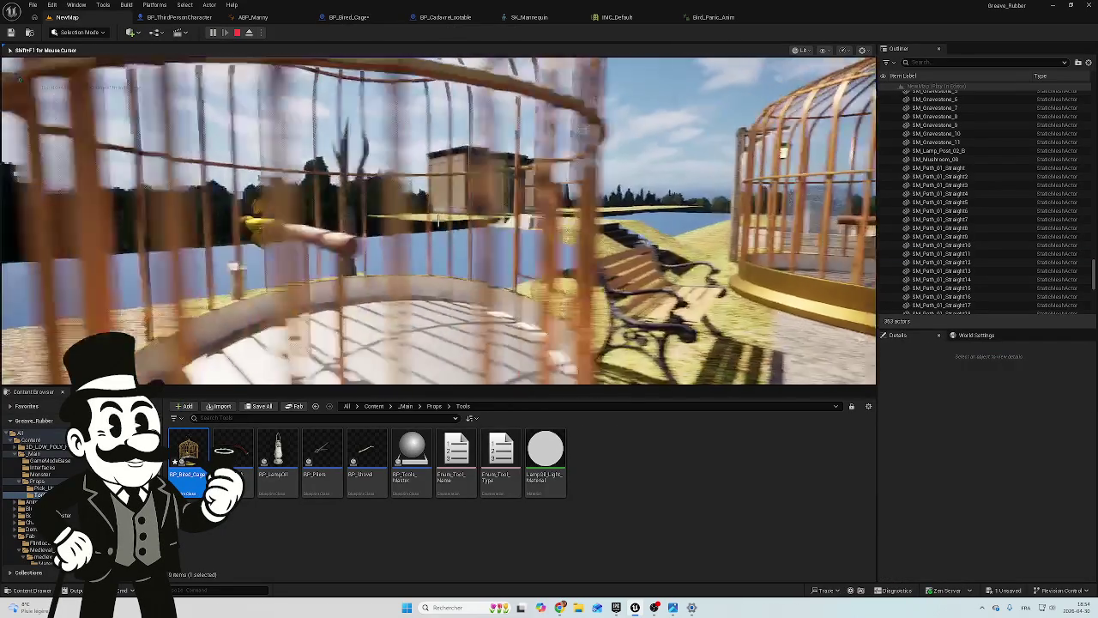
{"action": "key", "text": "Escape"}
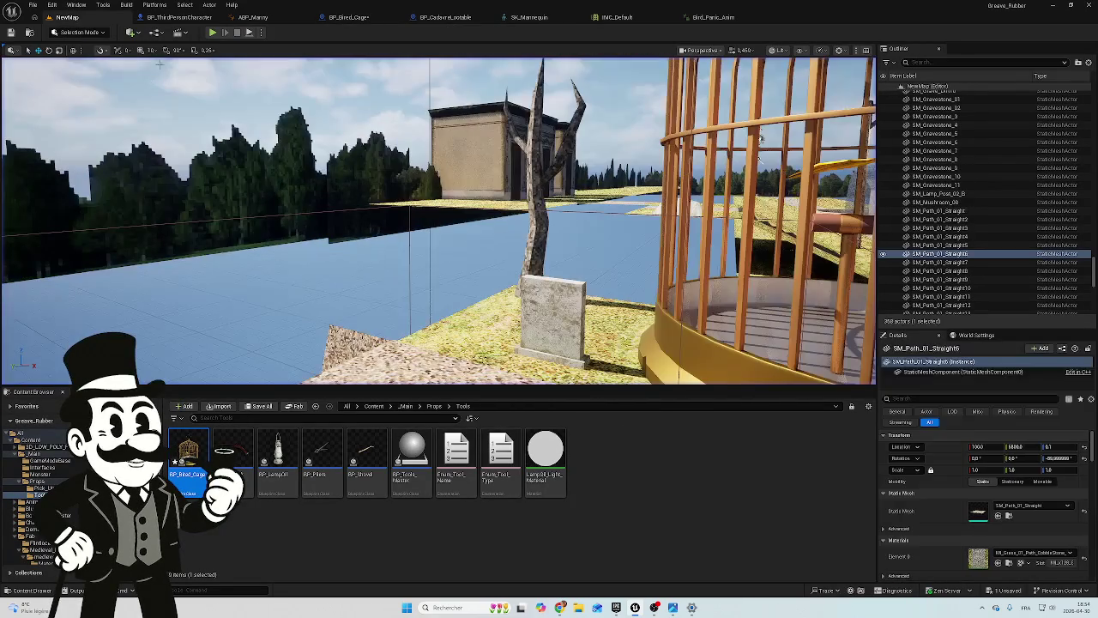
{"action": "left_click", "coordinate": [445, 18]}
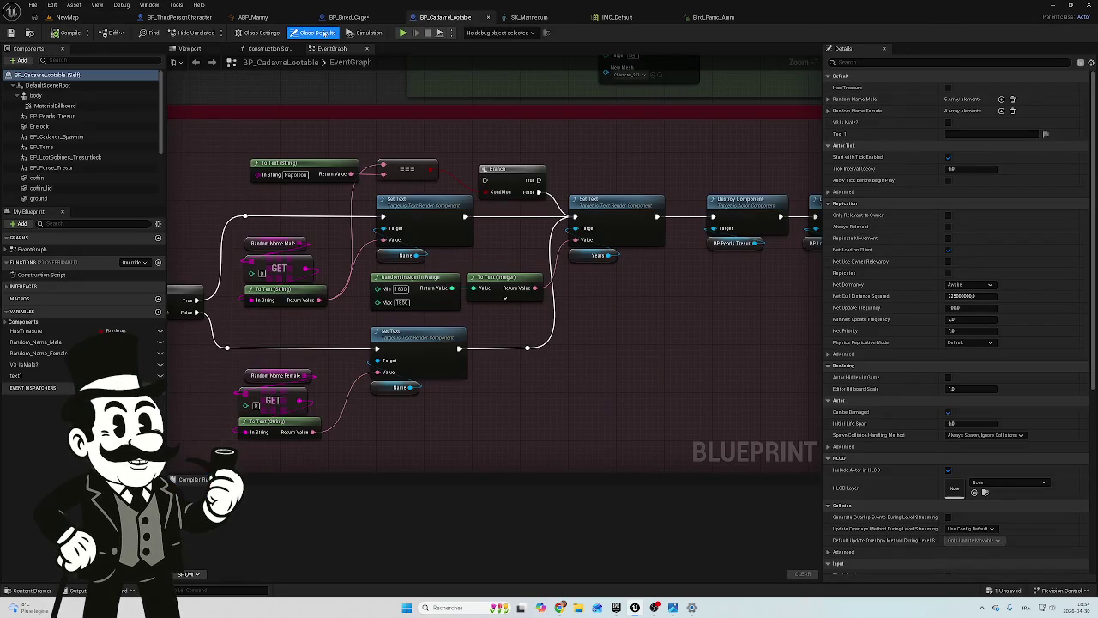
{"action": "left_click", "coordinate": [348, 17]}
{"action": "left_click_drag", "start_coordinate": [419, 224], "coordinate": [444, 139]}
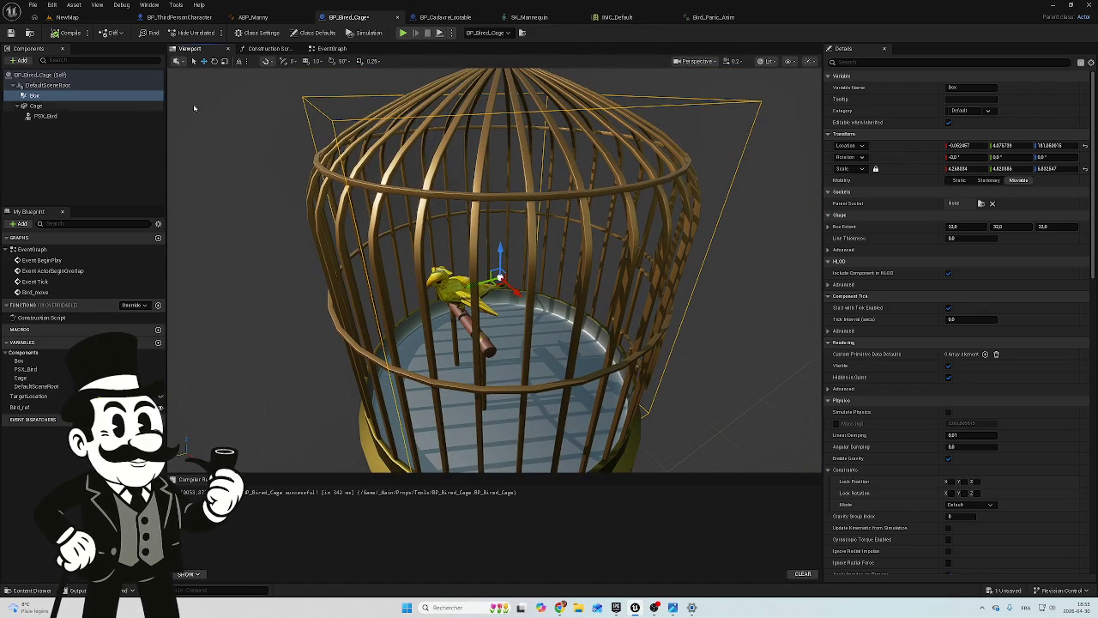
Box-select Event BeginPlay and Set Timer by Event and move them up-left near the other nodes
{"action": "left_click", "coordinate": [265, 48]}
{"action": "left_click", "coordinate": [342, 50]}
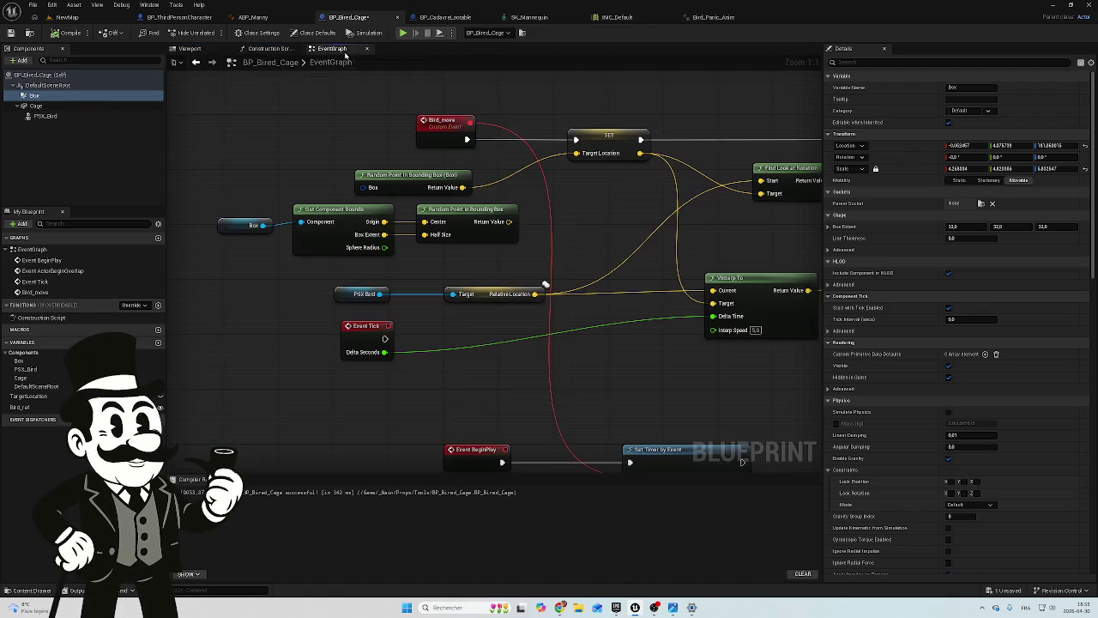
{"action": "scroll", "coordinate": [404, 182], "scroll_direction": "down", "scroll_amount": 2}
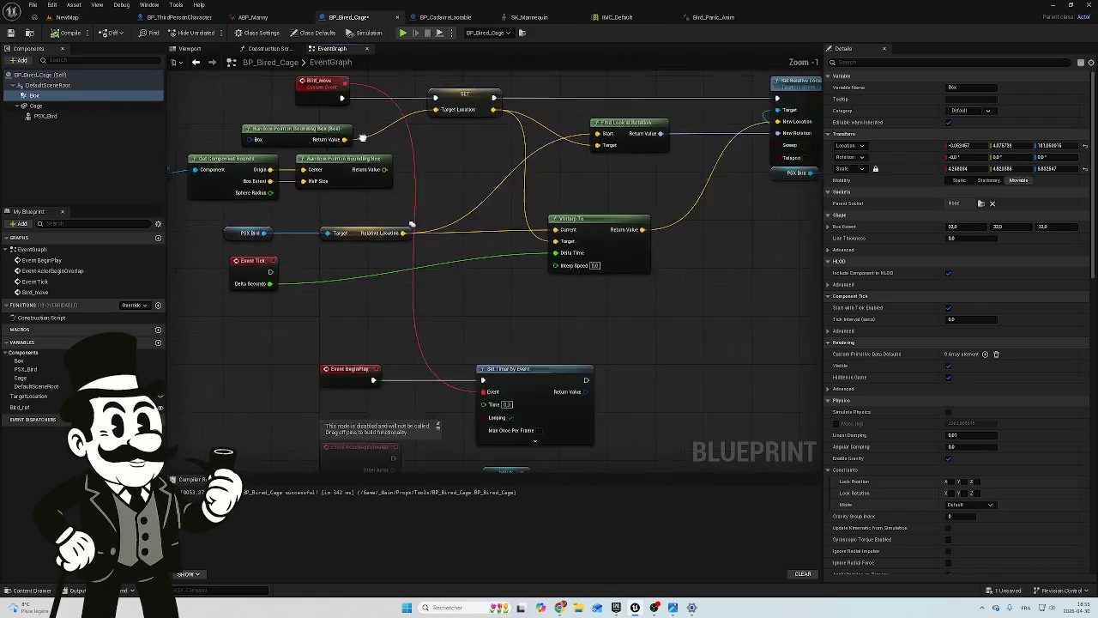
{"action": "scroll", "coordinate": [402, 189], "scroll_direction": "down", "scroll_amount": 1}
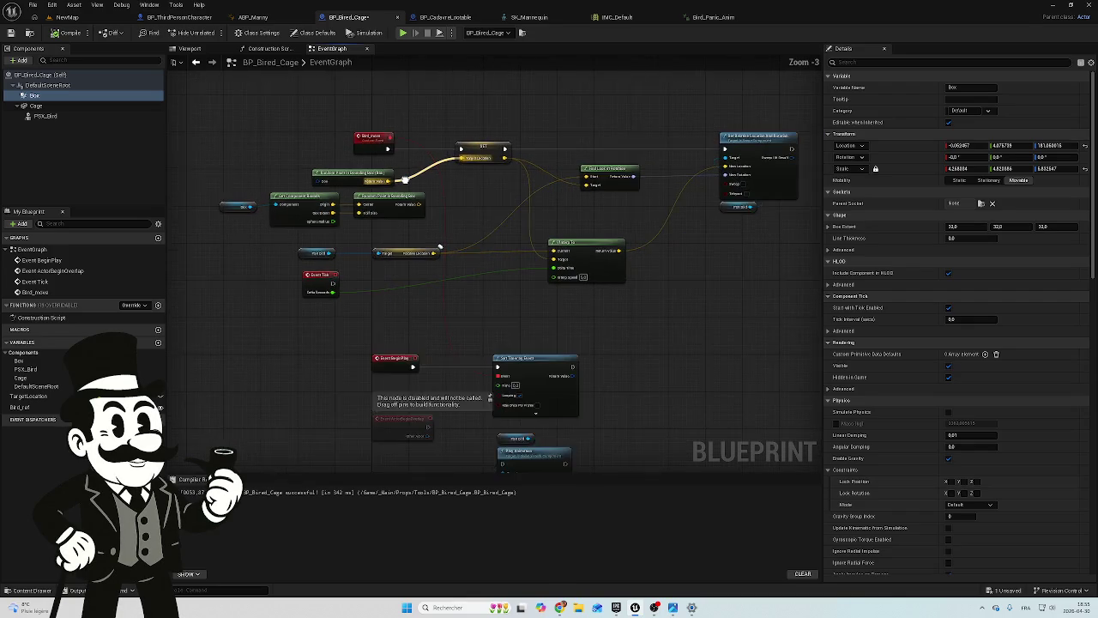
{"action": "scroll", "coordinate": [393, 202], "scroll_direction": "up", "scroll_amount": 1}
{"action": "left_click_drag", "start_coordinate": [538, 352], "coordinate": [348, 402]}
{"action": "left_click_drag", "start_coordinate": [523, 383], "coordinate": [502, 347]}
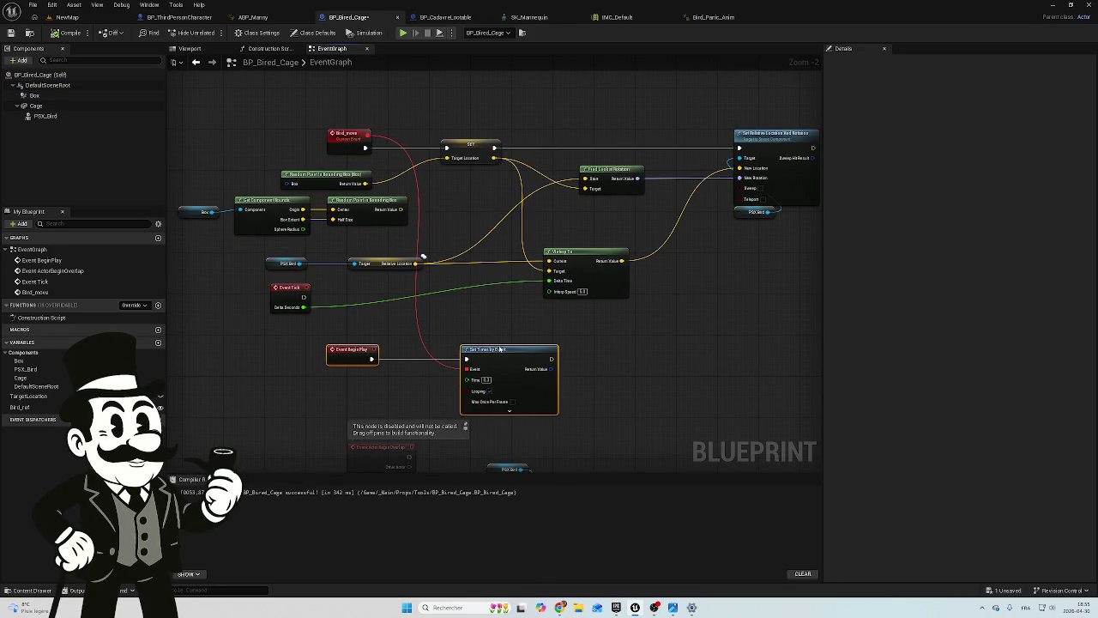
{"action": "left_click_drag", "start_coordinate": [486, 309], "coordinate": [479, 319]}
{"action": "scroll", "coordinate": [479, 319], "scroll_direction": "down", "scroll_amount": 1}
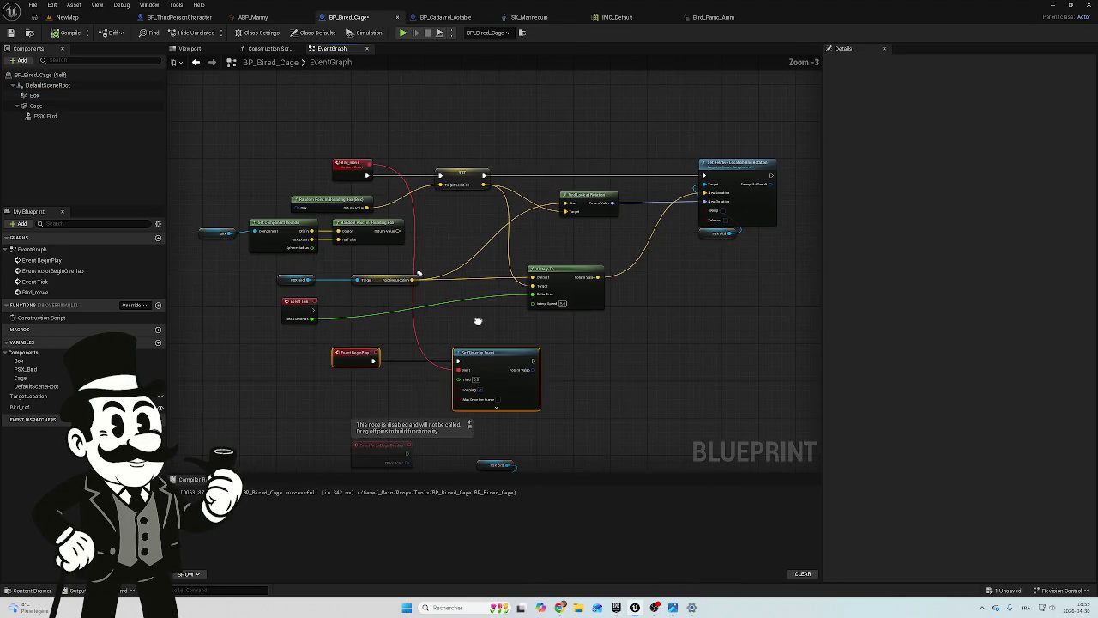
{"action": "scroll", "coordinate": [336, 256], "scroll_direction": "up", "scroll_amount": 1}
{"action": "scroll", "coordinate": [329, 238], "scroll_direction": "up", "scroll_amount": 1}
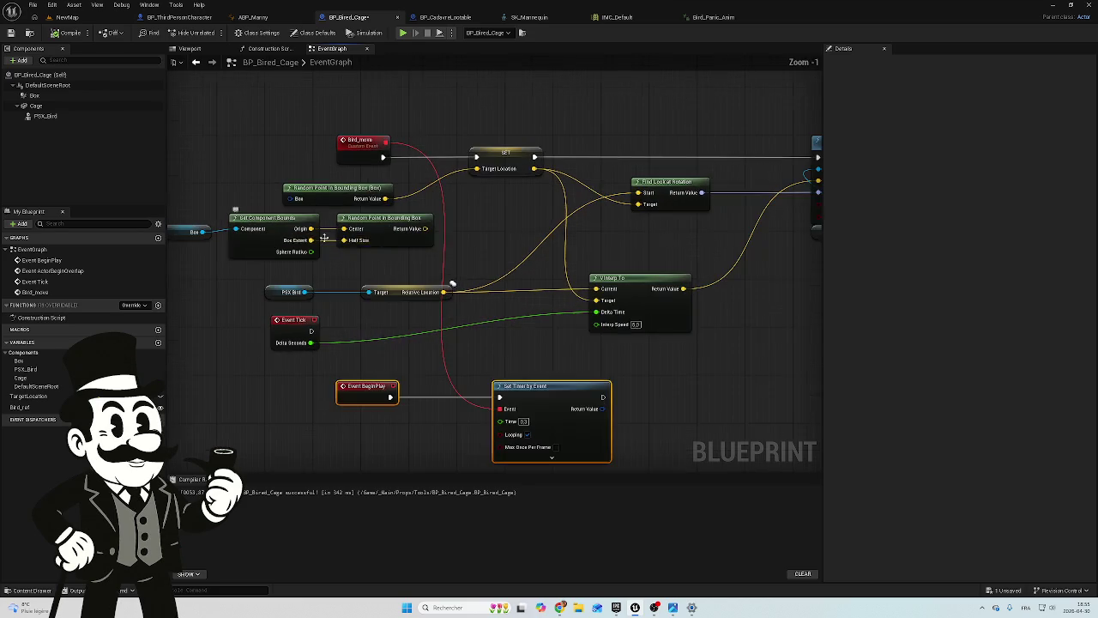